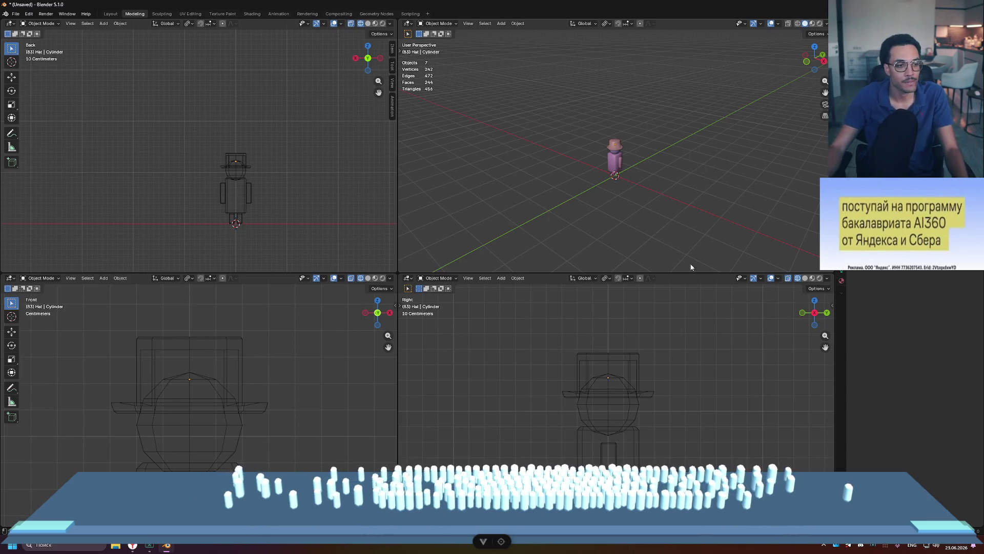
- Select the top hat, enter Edit Mode, and pick an edge on its brim
scroll(636, 180, up, 5)
middle_drag(645, 148, 691, 174)
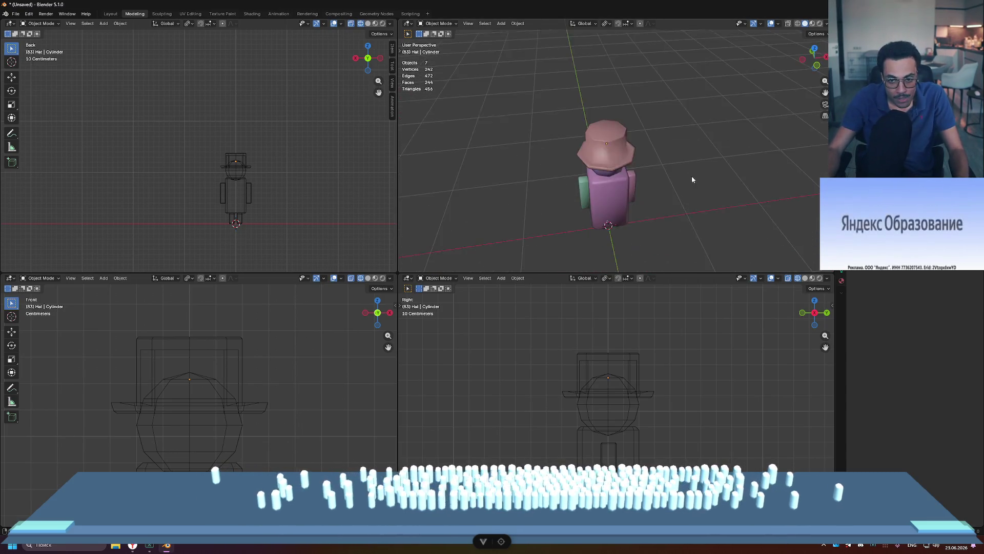
scroll(562, 168, up, 3)
click(568, 190)
key(Tab)
scroll(501, 211, up, 3)
click(501, 211)
mouse_move(501, 211)
middle_down()
mouse_move(527, 203)
mouse_move(470, 188)
mouse_move(547, 197)
mouse_move(502, 211)
middle_up()
click(502, 211)
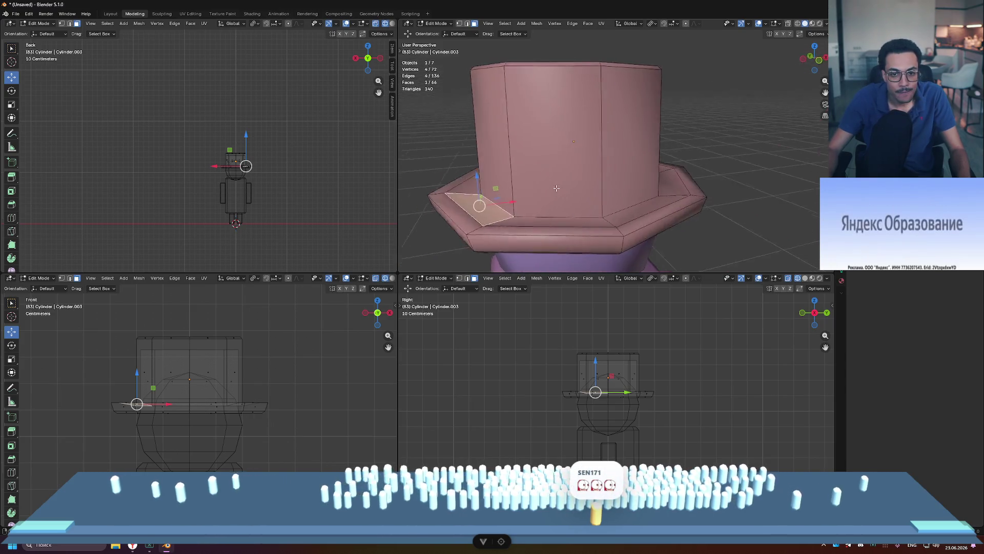
- Give the brim's edge loop a narrow bevel and check it in Object Mode
alt+click(495, 214)
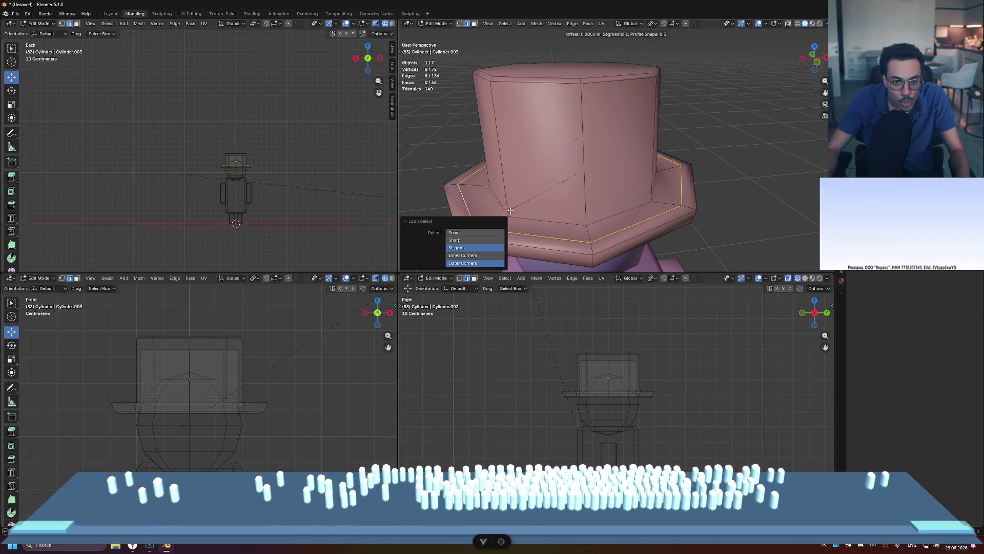
key(Escape)
middle_drag(533, 187, 655, 187)
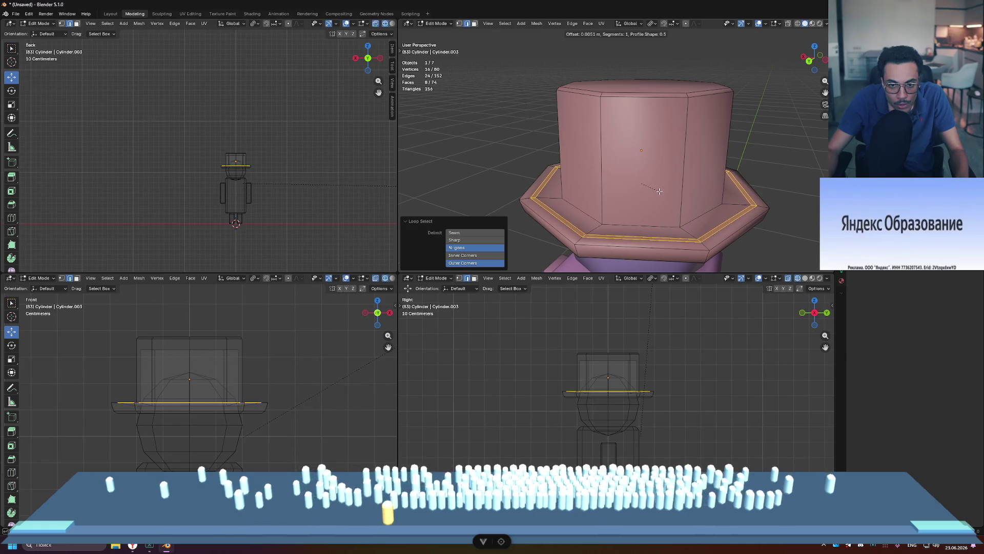
click(659, 192)
click(530, 141)
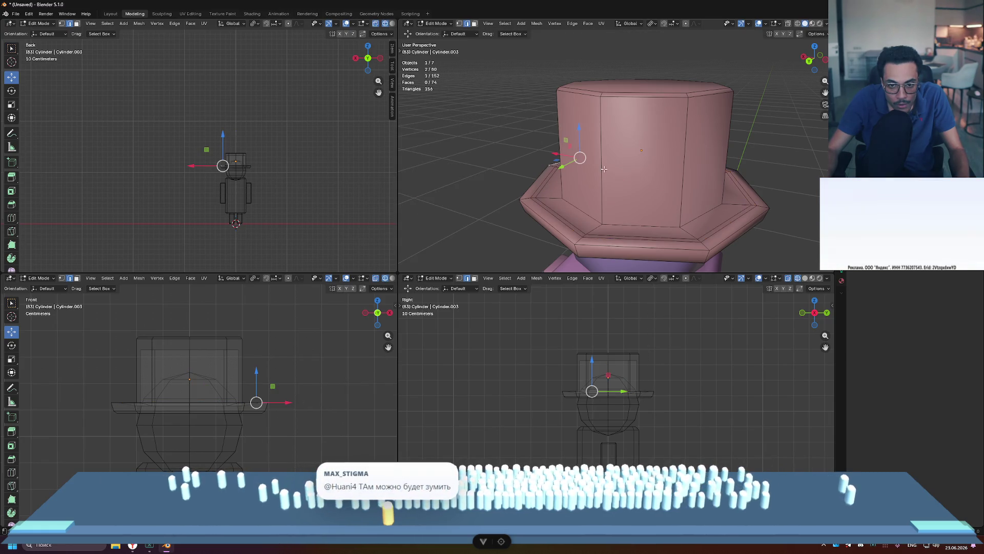
key(Tab)
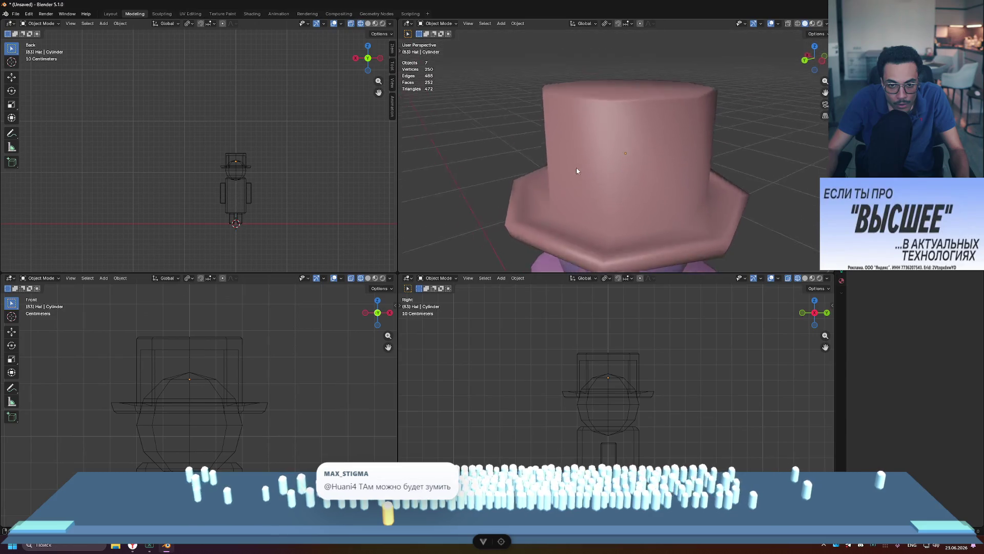
- Lift the brim edge loop slightly along Z and return to Object Mode
key(Tab)
click(540, 189)
click(541, 189)
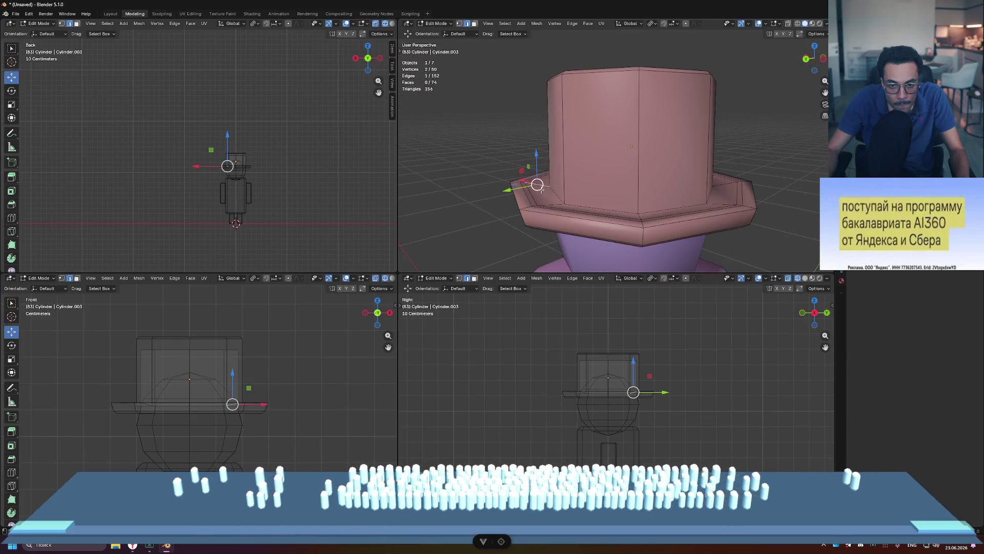
scroll(541, 191, down, 2)
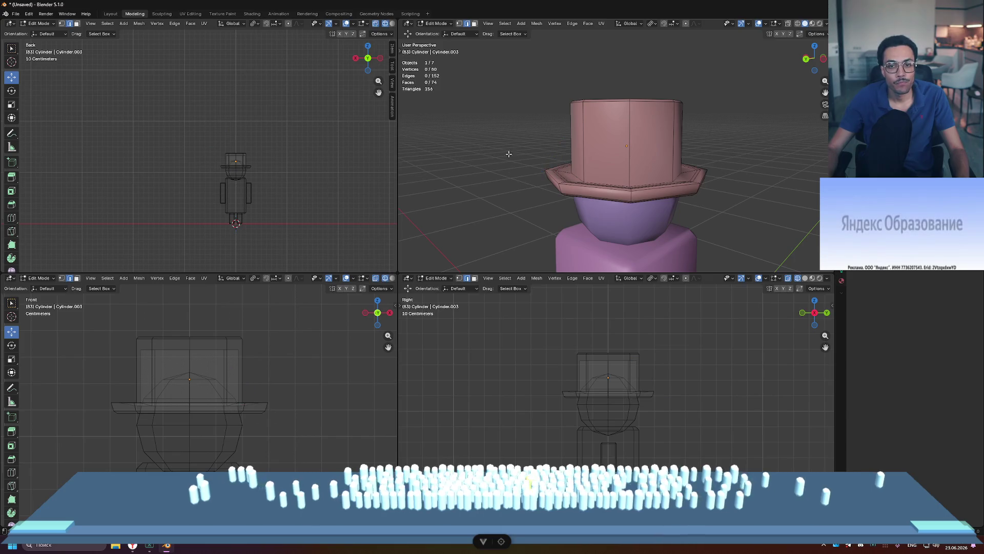
middle_drag(557, 158, 527, 148)
middle_drag(689, 170, 685, 183)
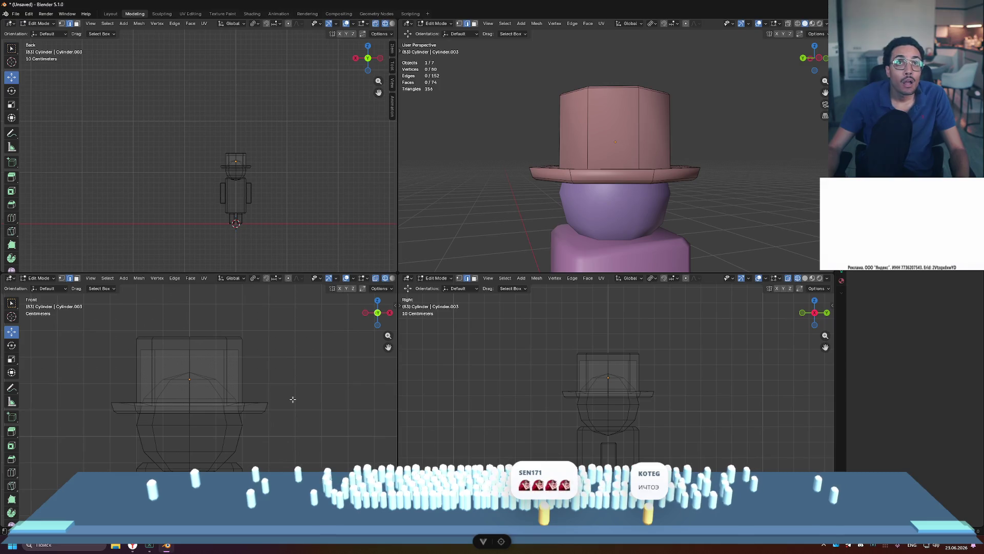
mouse_move(579, 179)
middle_down()
mouse_move(564, 209)
mouse_move(545, 184)
middle_up()
alt+click(542, 190)
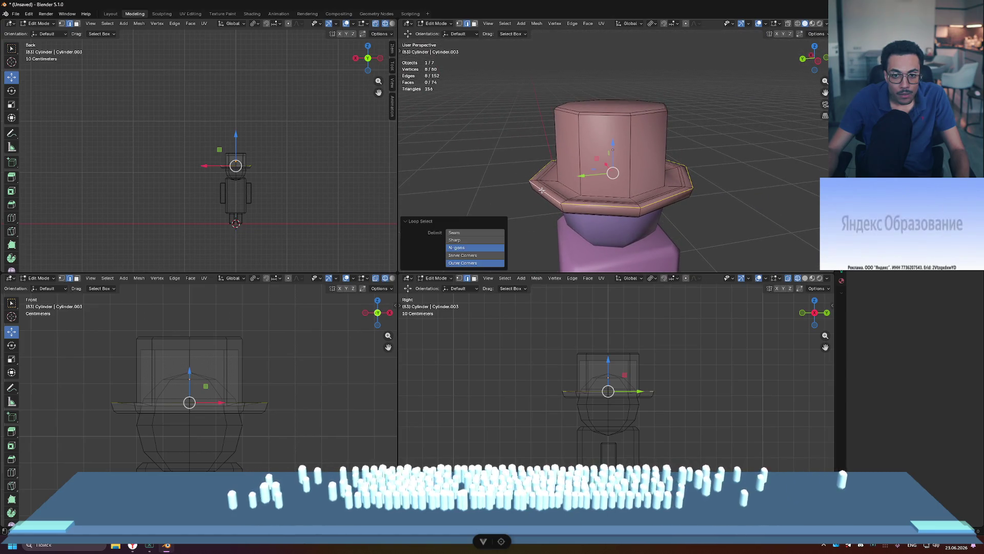
drag(612, 142, 613, 139)
key(Tab)
- Reselect the hat from a level front view and re-enter Edit Mode
mouse_move(749, 192)
middle_down()
mouse_move(709, 184)
mouse_move(697, 213)
mouse_move(696, 177)
mouse_move(720, 183)
middle_up()
mouse_move(494, 210)
middle_down()
mouse_move(548, 211)
mouse_move(539, 194)
mouse_move(549, 189)
middle_up()
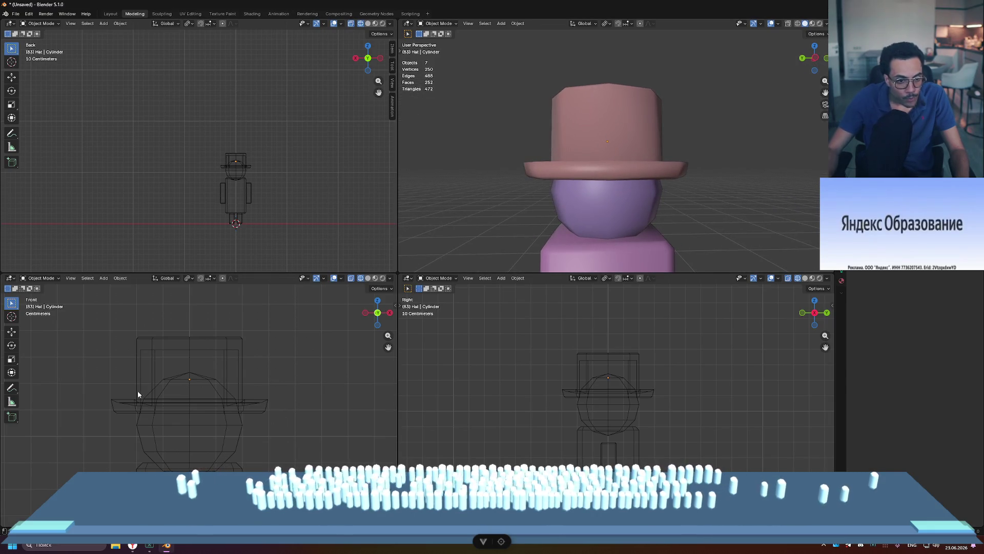
click(118, 404)
key(Tab)
- Box-select the hat's left half, delete those vertices, and return to Object Mode
drag(75, 365, 137, 430)
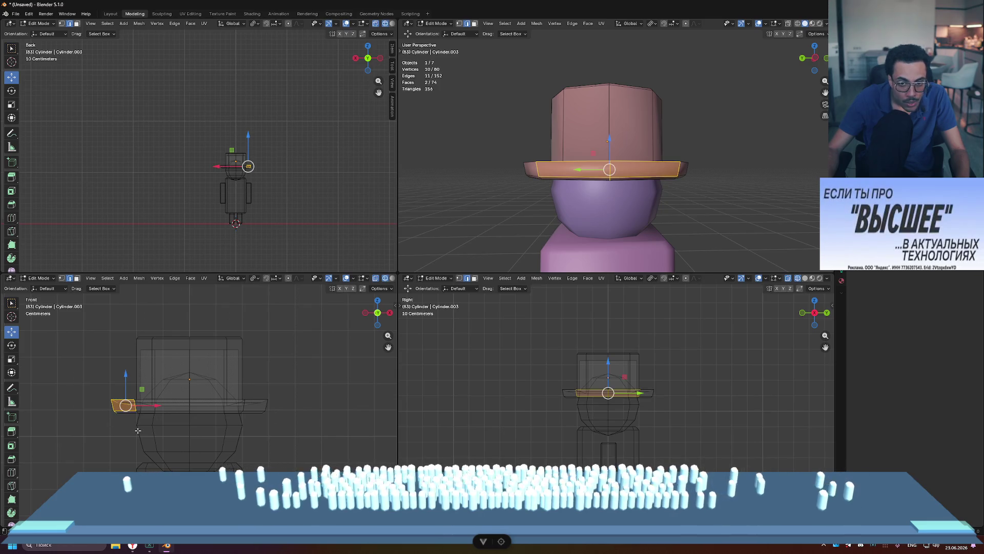
click(127, 412)
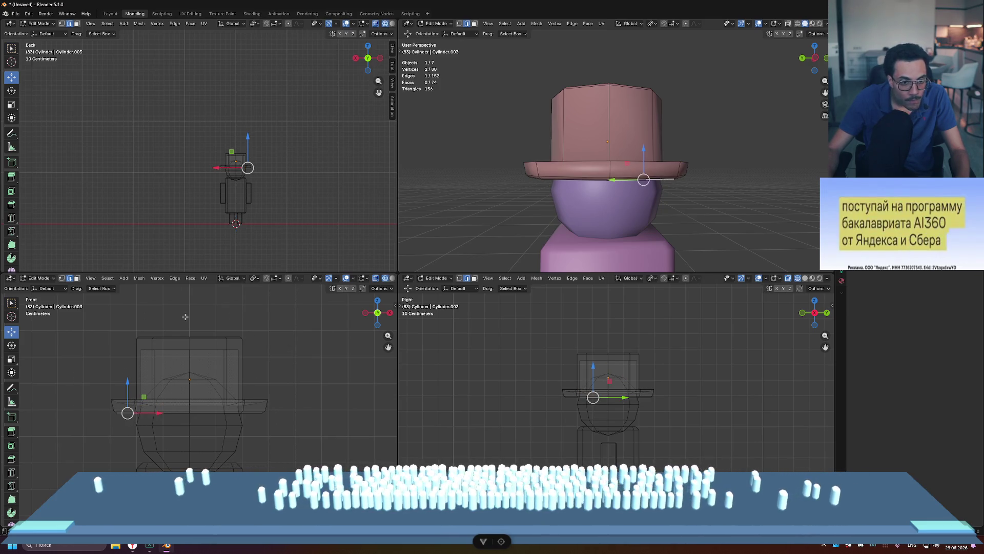
middle_drag(579, 244, 596, 251)
drag(165, 339, 87, 430)
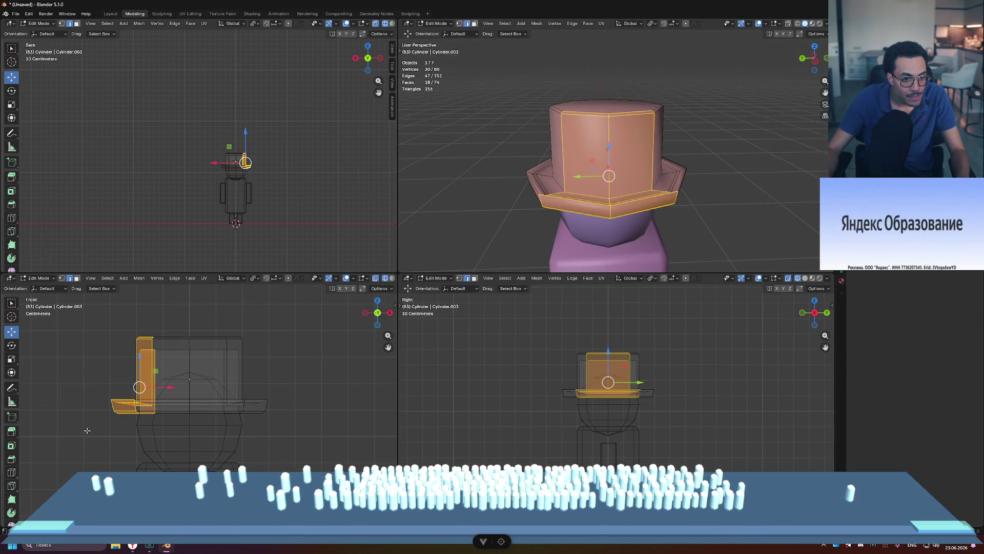
mouse_move(454, 185)
middle_down()
mouse_move(455, 213)
mouse_move(799, 222)
mouse_move(803, 190)
middle_up()
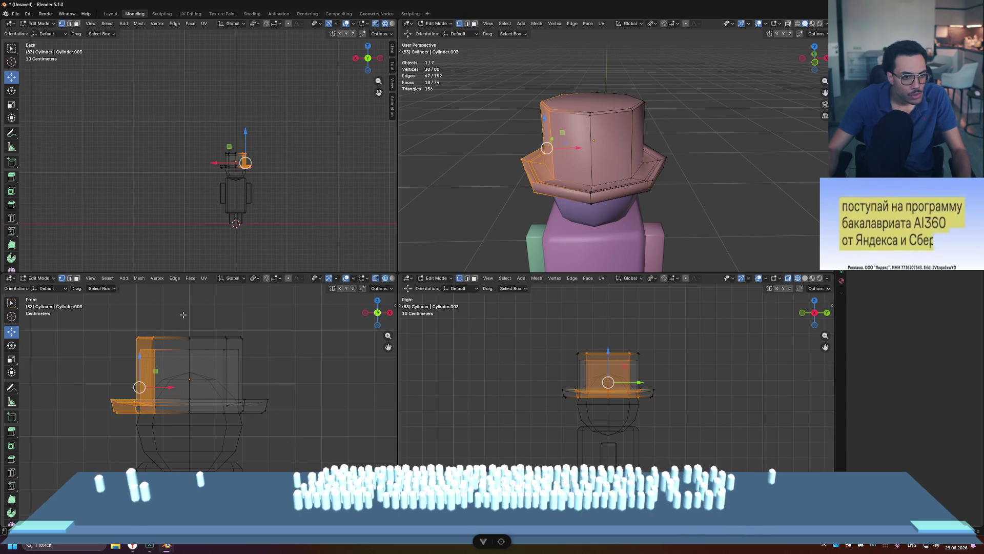
click(189, 337)
drag(174, 306, 66, 440)
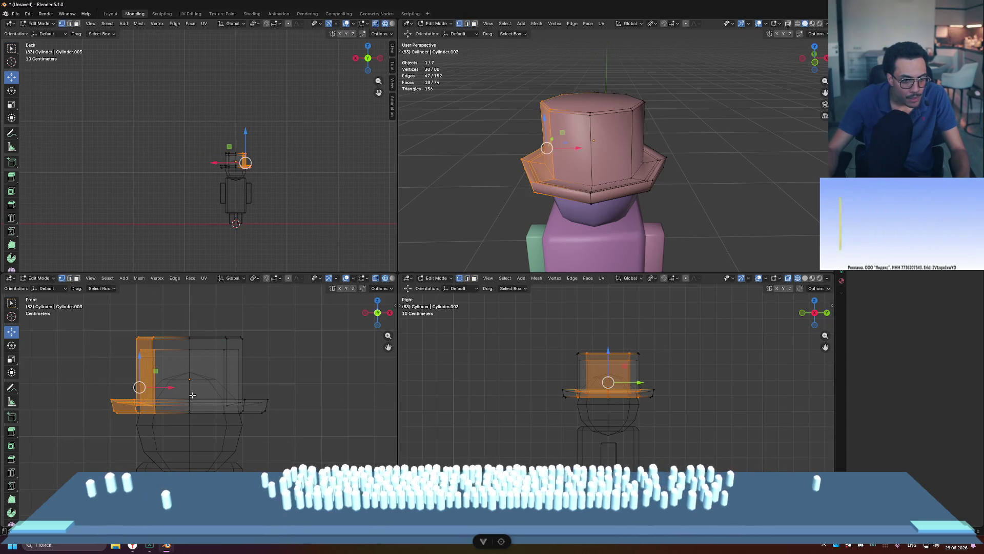
key(x)
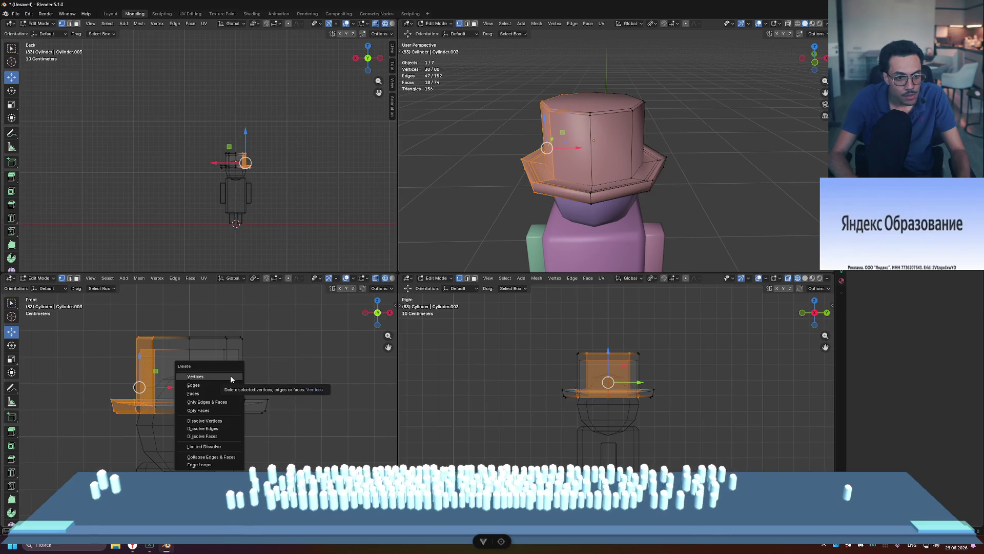
click(232, 380)
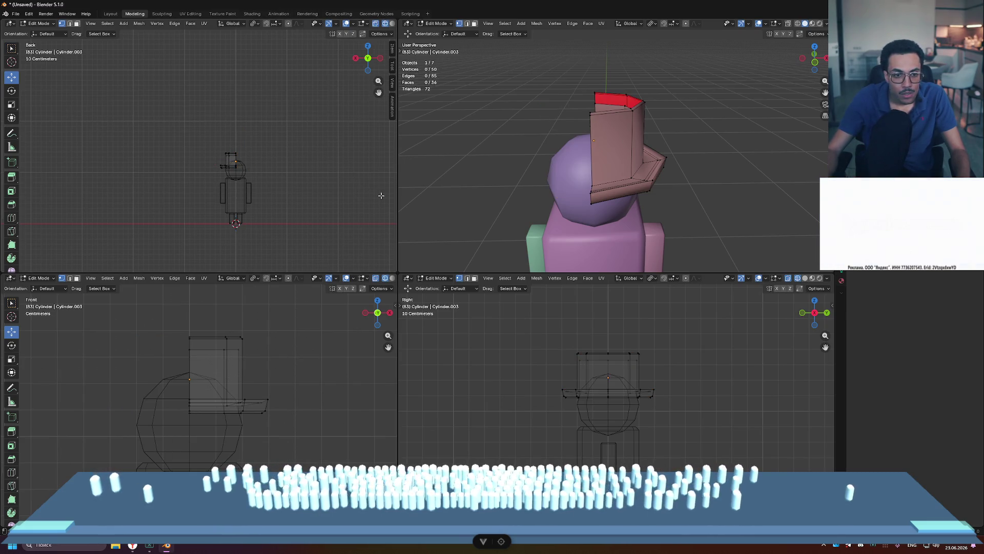
mouse_move(516, 169)
middle_down()
mouse_move(564, 103)
mouse_move(590, 133)
mouse_move(616, 114)
mouse_move(646, 117)
middle_up()
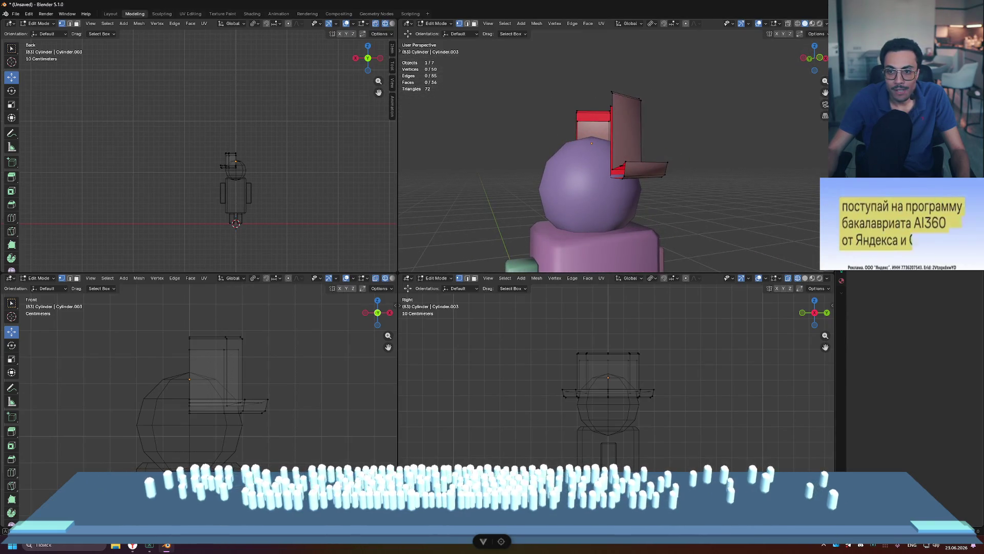
key(Tab)
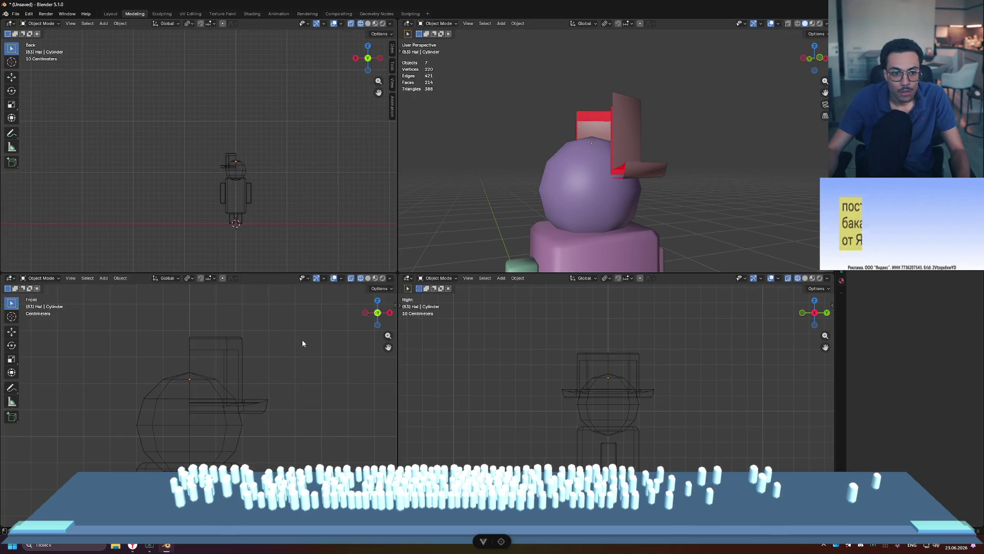
- Add a Mirror modifier to the half hat through the 'mi' command search
key(F3)
text(mir)
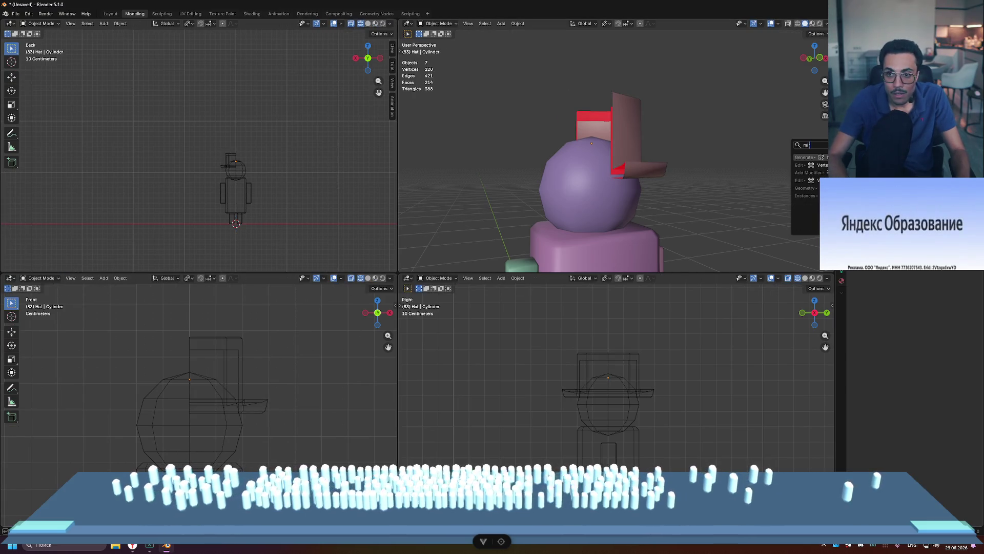
key(Return)
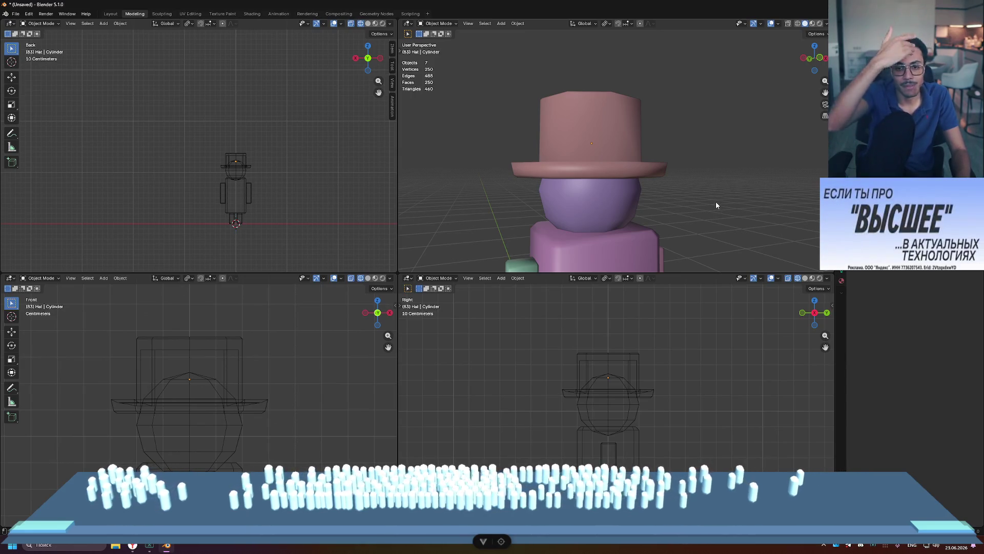
scroll(617, 226, down, 4)
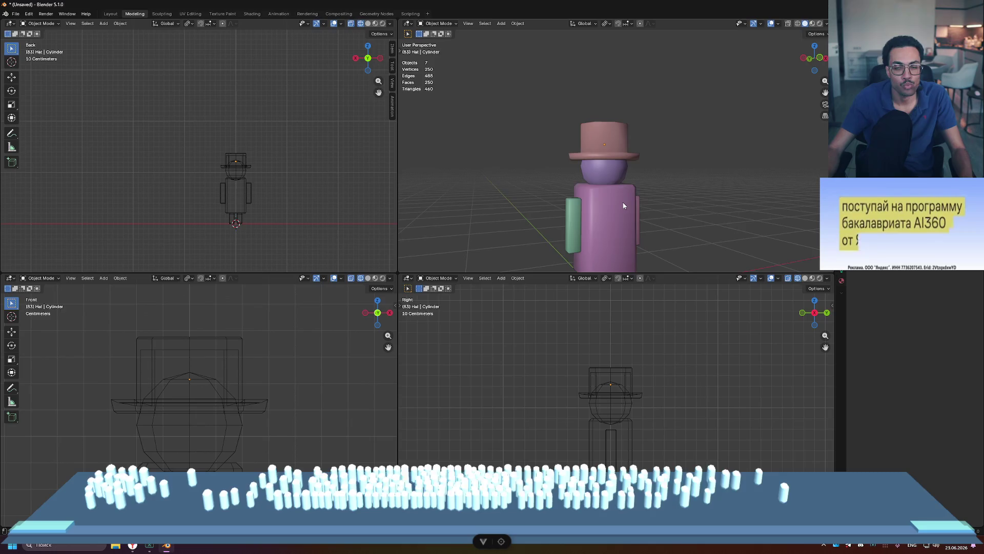
scroll(623, 202, up, 6)
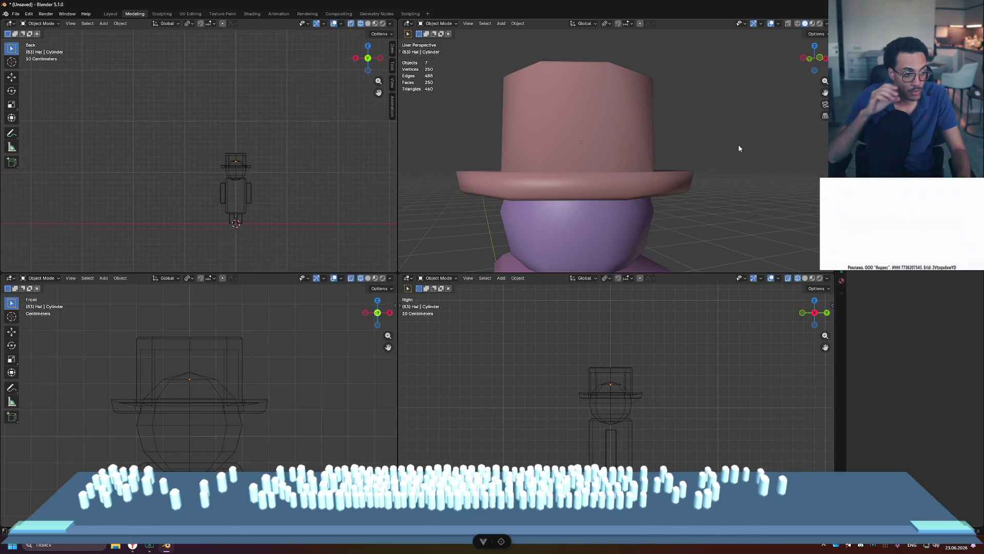
mouse_move(694, 155)
middle_down()
mouse_move(696, 201)
mouse_move(650, 199)
mouse_move(629, 175)
mouse_move(685, 197)
mouse_move(657, 102)
middle_up()
- Enter Edit Mode on the hat and select the vertices of its open top rim
click(650, 88)
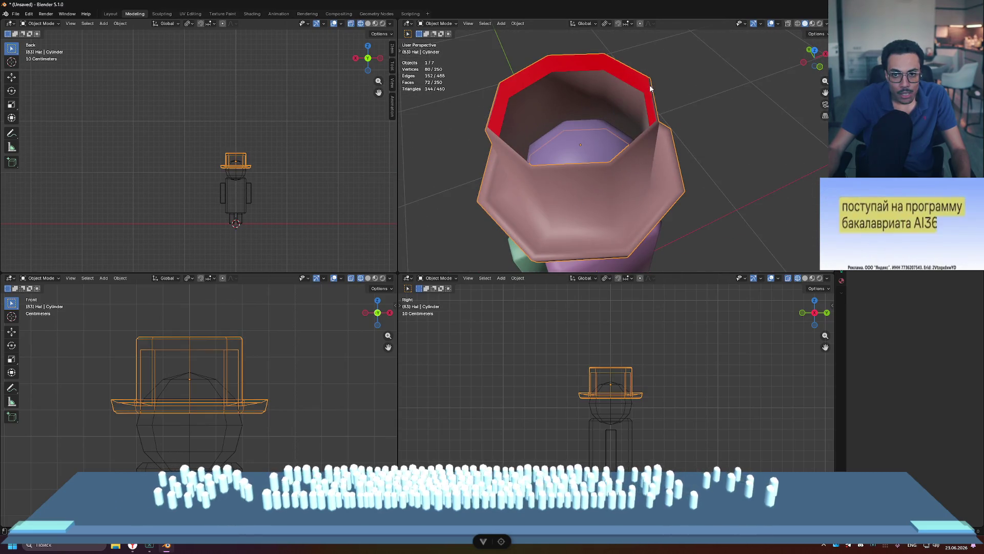
mouse_move(749, 114)
middle_down()
mouse_move(703, 97)
mouse_move(725, 59)
mouse_move(725, 119)
mouse_move(715, 103)
mouse_move(732, 101)
mouse_move(643, 86)
mouse_move(577, 98)
mouse_move(626, 91)
middle_up()
key(Tab)
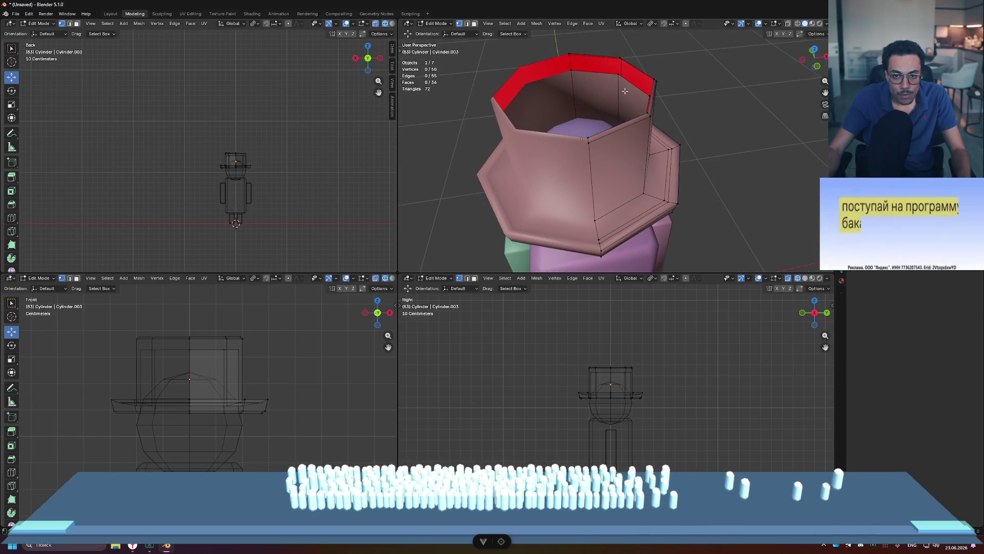
mouse_move(590, 58)
middle_down()
mouse_move(597, 118)
mouse_move(605, 72)
mouse_move(610, 134)
mouse_move(701, 145)
middle_up()
click(600, 155)
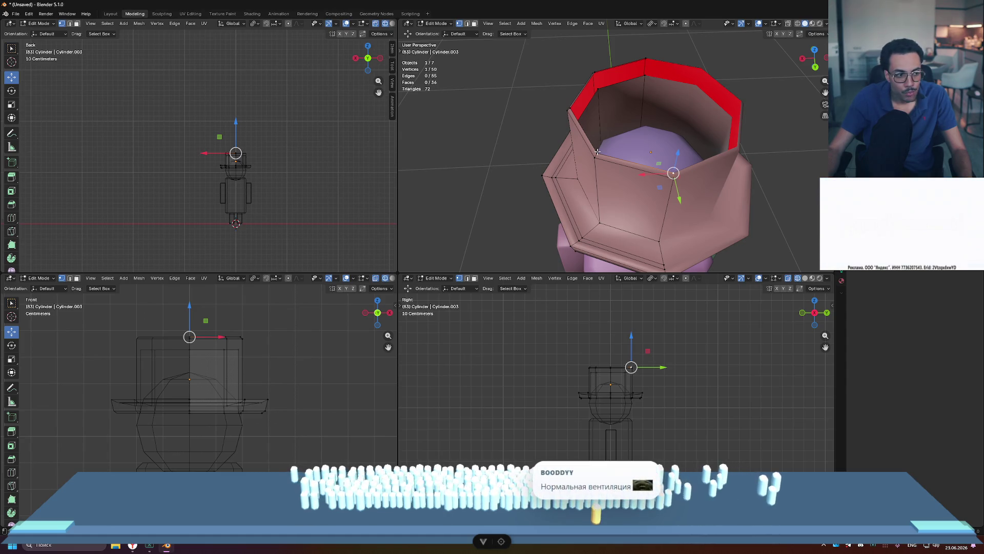
shift+click(597, 152)
shift+click(571, 109)
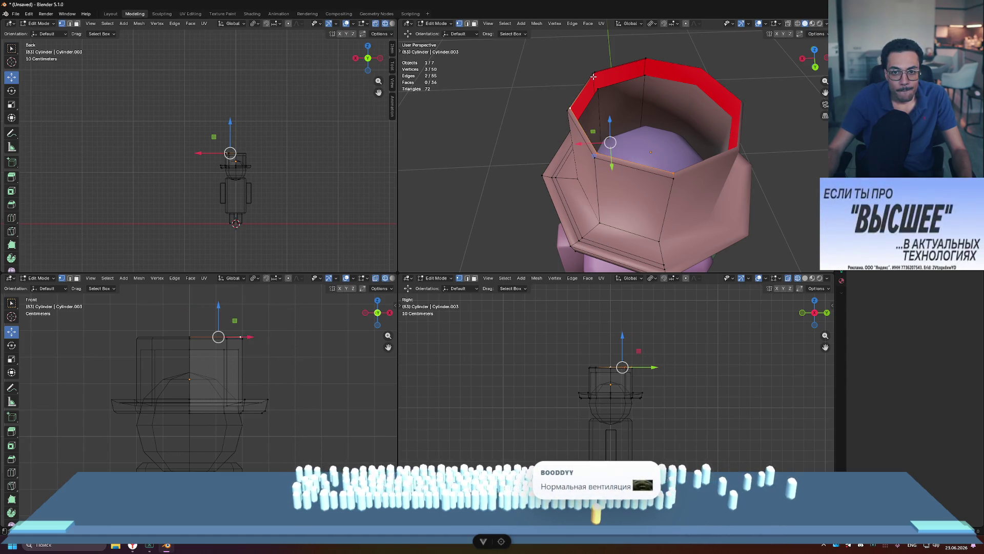
shift+click(645, 58)
- Fill the rim with a face to cap the hat, then return to Object Mode
mouse_move(645, 59)
middle_down()
mouse_move(690, 128)
mouse_move(568, 118)
middle_up()
scroll(691, 129, up, 2)
scroll(644, 117, down, 3)
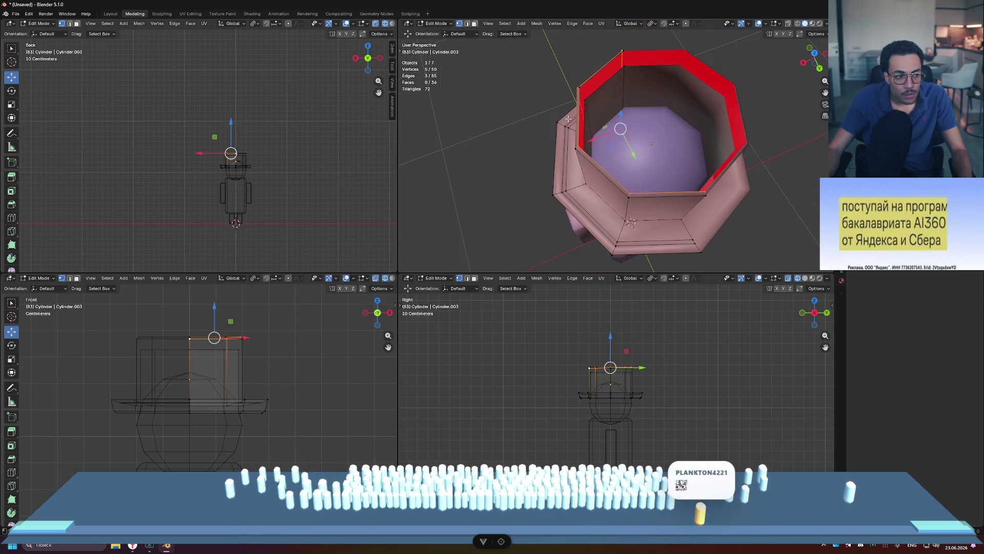
key(f)
mouse_move(611, 61)
middle_down()
mouse_move(706, 88)
mouse_move(674, 76)
mouse_move(718, 105)
middle_up()
click(706, 88)
key(Tab)
scroll(718, 104, down, 4)
click(726, 107)
scroll(624, 114, down, 5)
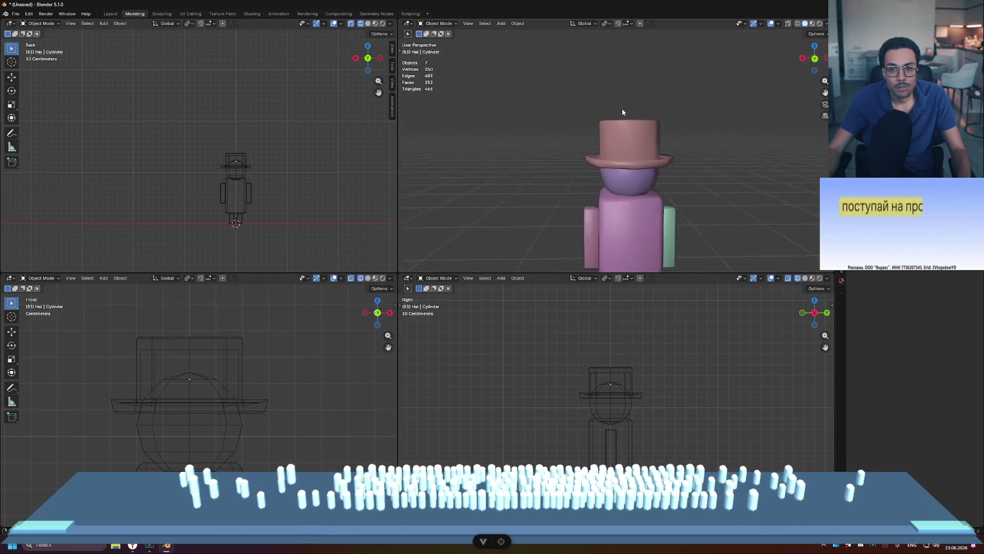
- In Edit Mode on the hat, box-select the outer right edge of the brim
mouse_move(602, 106)
middle_down()
mouse_move(686, 108)
mouse_move(731, 168)
middle_up()
scroll(673, 143, up, 5)
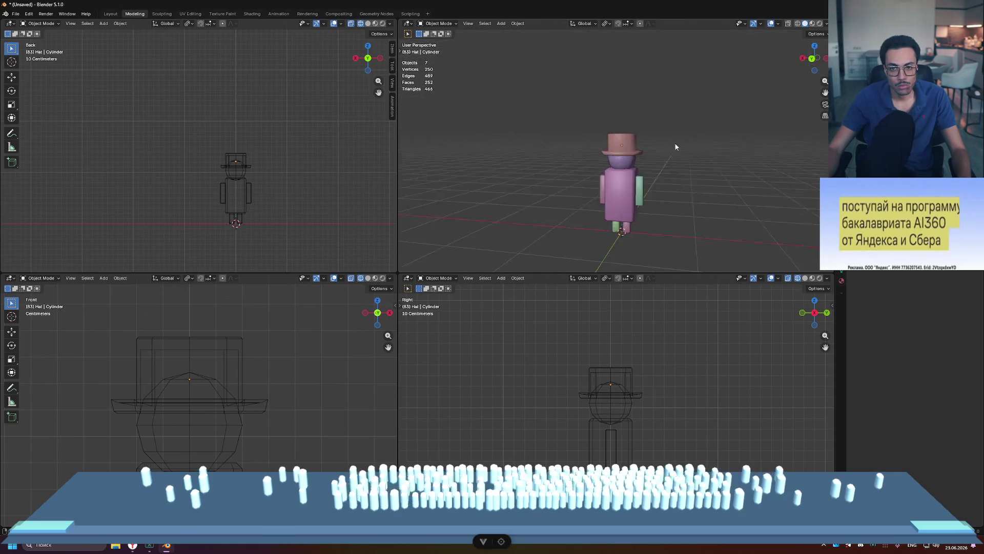
scroll(672, 142, down, 2)
middle_drag(673, 142, 711, 156)
click(662, 169)
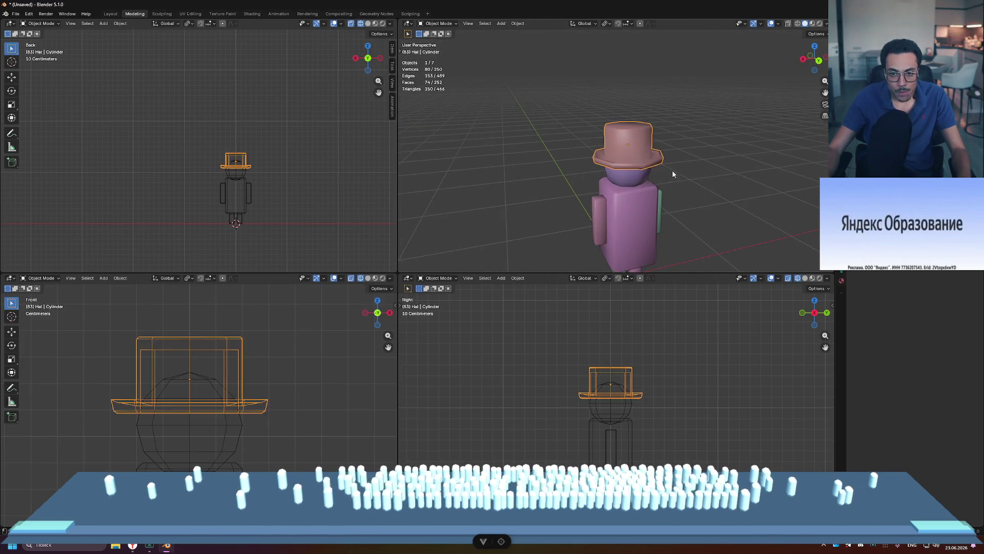
key(Tab)
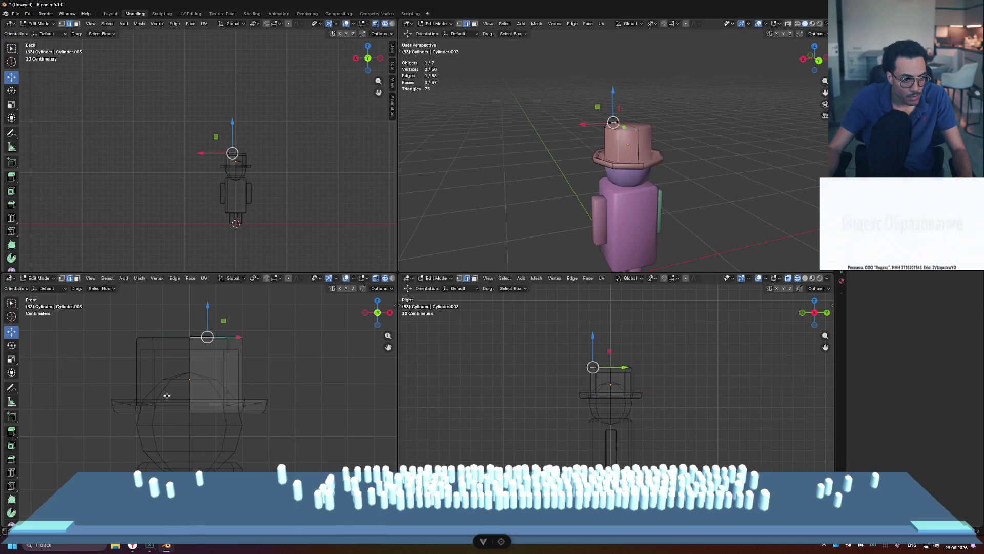
scroll(262, 430, up, 2)
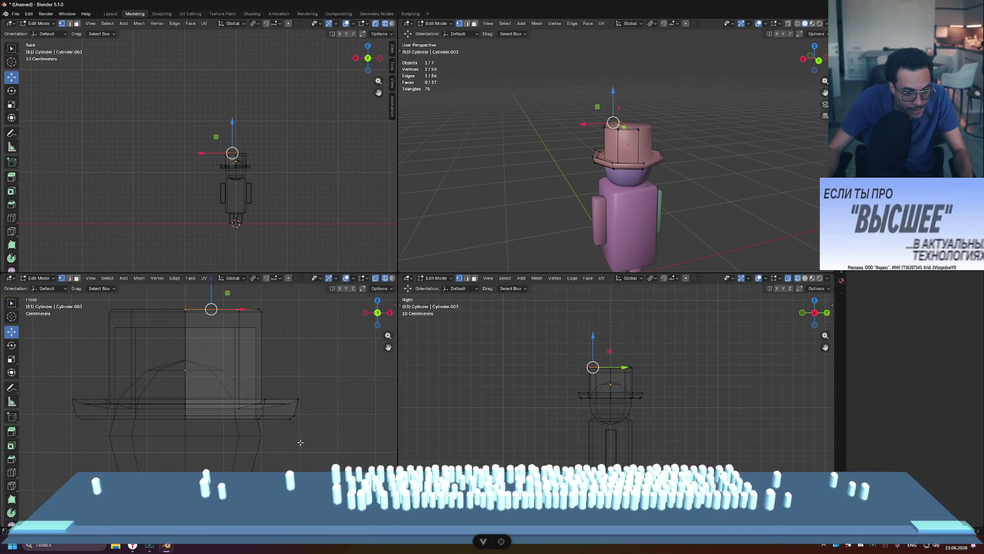
scroll(263, 359, down, 2)
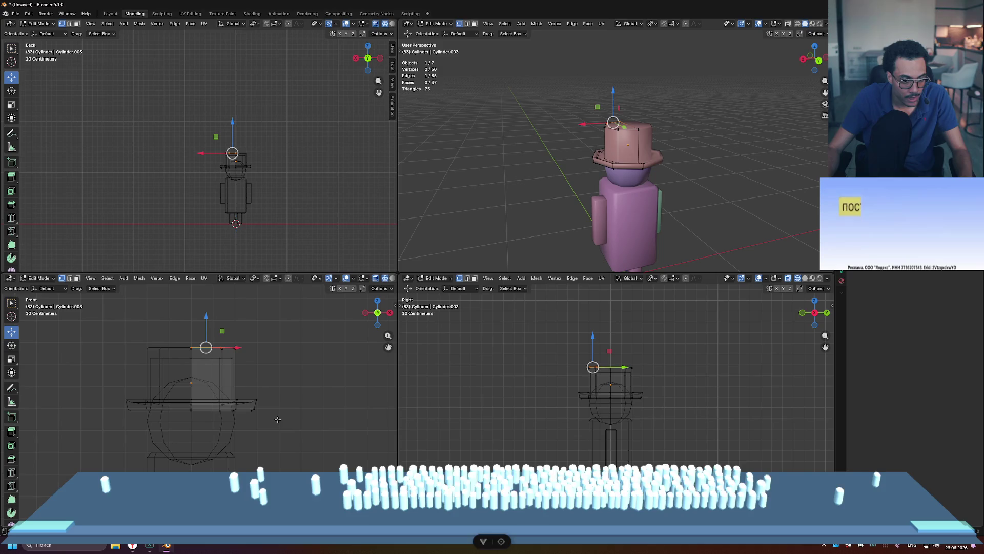
scroll(282, 423, up, 3)
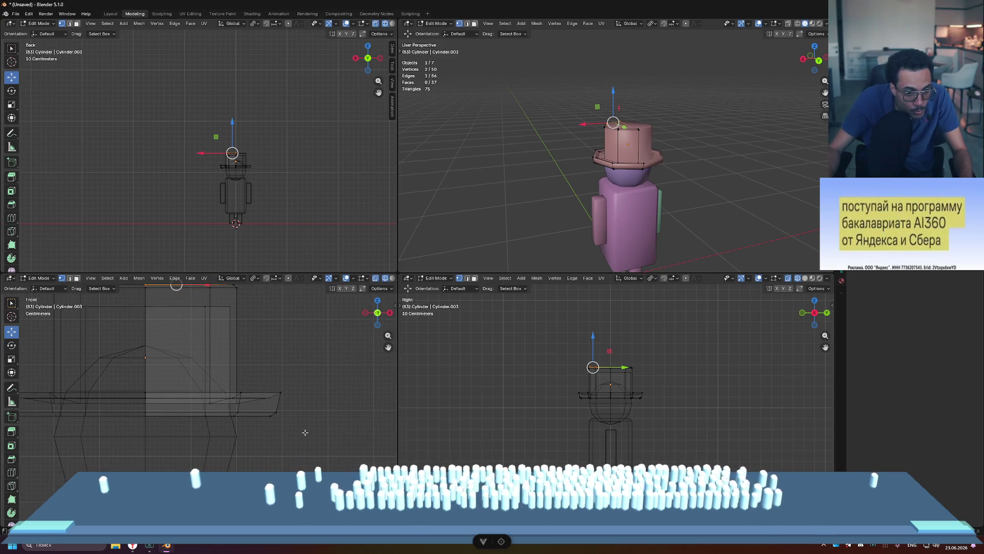
drag(297, 449, 231, 361)
click(288, 370)
mouse_move(318, 384)
mouse_down()
mouse_move(235, 428)
mouse_move(226, 421)
mouse_up()
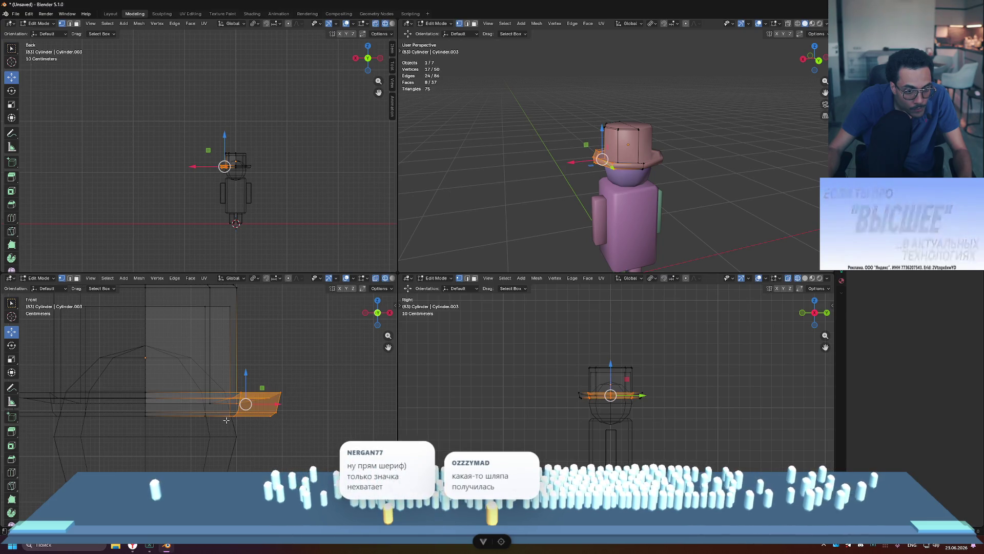
- Raise the brim-tip vertices slightly along Z, then return to Object Mode
mouse_move(671, 182)
middle_down()
mouse_move(694, 161)
mouse_move(671, 146)
middle_up()
drag(646, 135, 644, 132)
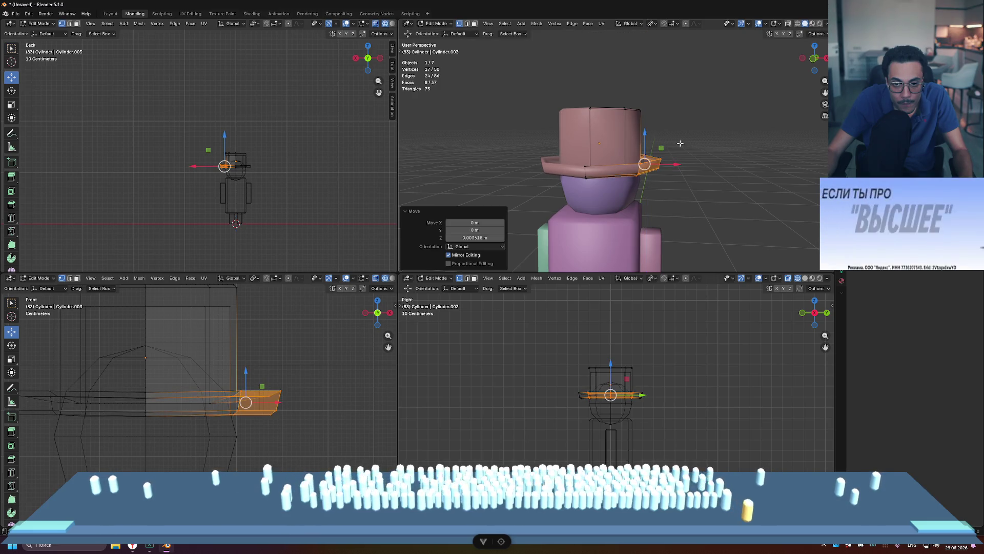
drag(258, 435, 258, 434)
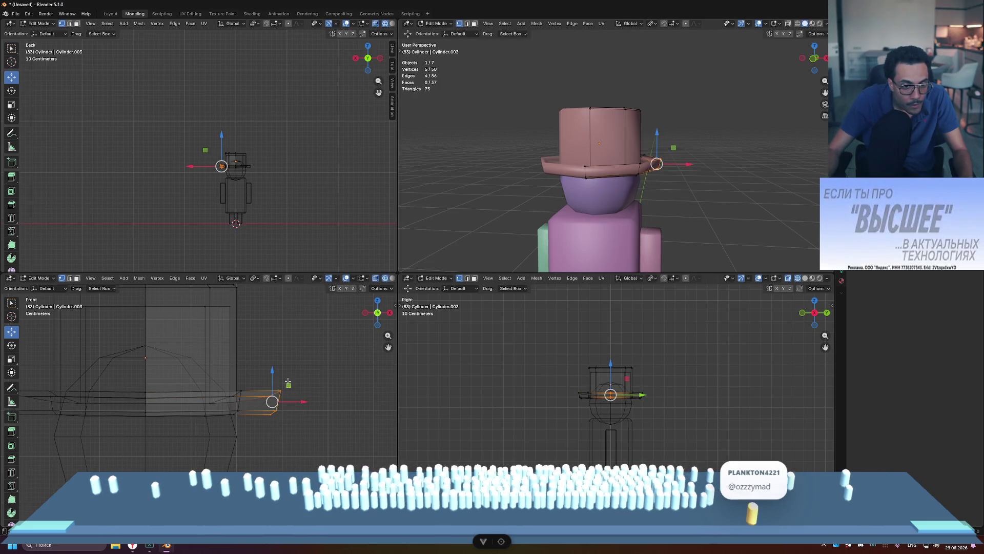
middle_drag(518, 185, 558, 183)
drag(273, 370, 272, 363)
click(318, 344)
mouse_move(674, 214)
middle_down()
mouse_move(521, 208)
mouse_move(657, 200)
middle_up()
key(Tab)
scroll(499, 205, down, 5)
click(499, 204)
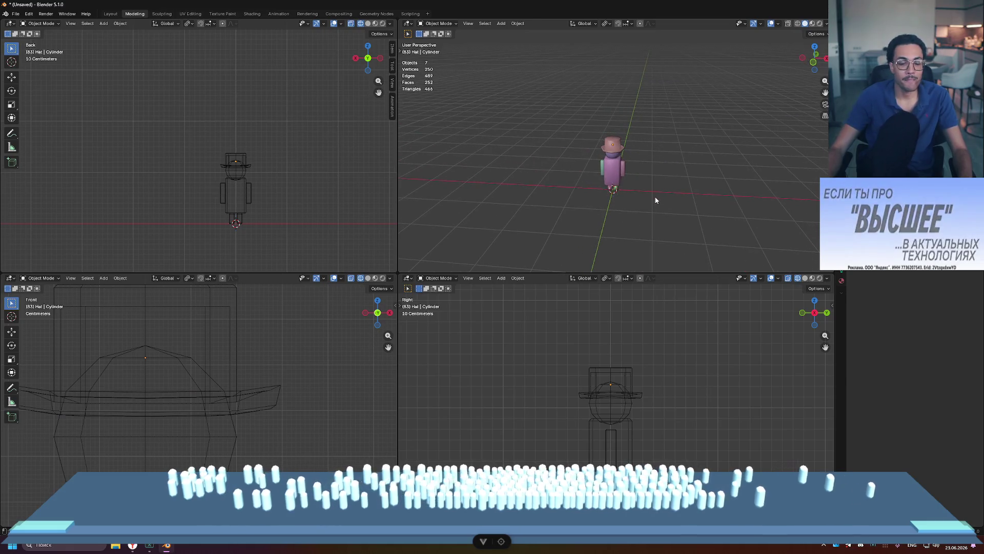
- Maximize the perspective view and orbit to inspect the character from several angles
scroll(659, 190, down, 7)
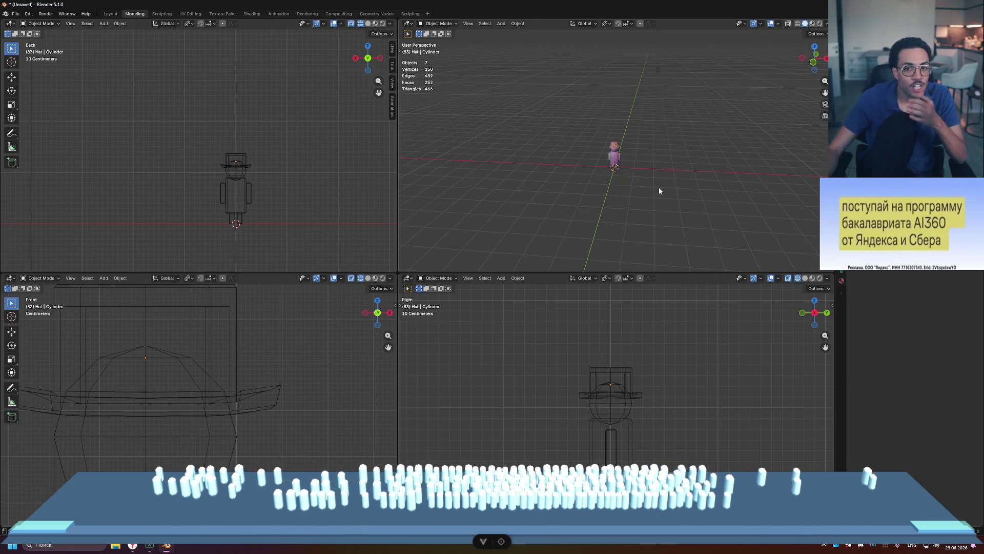
key(ctrl+space)
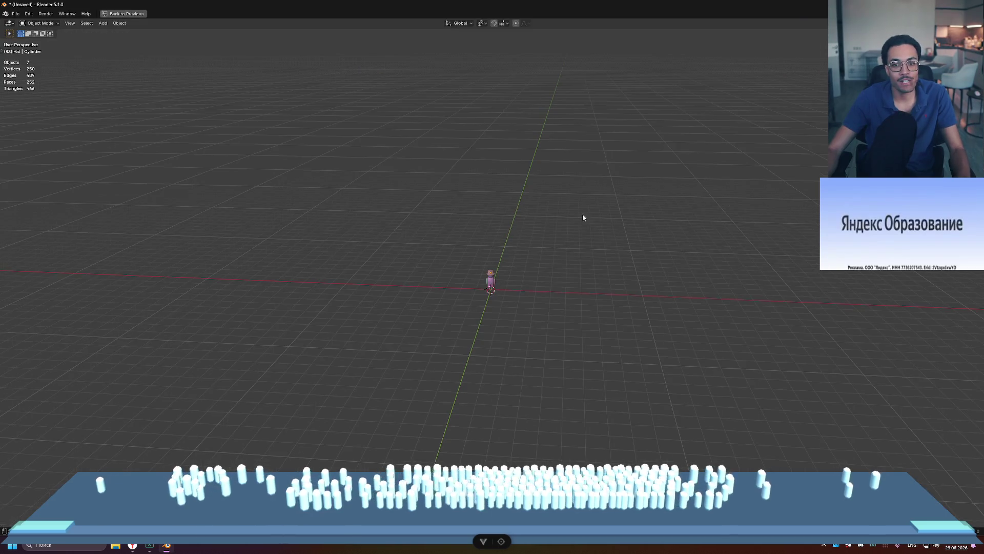
mouse_move(687, 290)
middle_down()
mouse_move(626, 277)
mouse_move(571, 286)
mouse_move(626, 303)
middle_up()
scroll(620, 301, up, 2)
mouse_move(618, 299)
middle_down()
mouse_move(628, 332)
mouse_move(628, 279)
mouse_move(588, 312)
mouse_move(586, 290)
mouse_move(600, 279)
mouse_move(404, 279)
mouse_move(410, 266)
mouse_move(618, 276)
mouse_move(660, 325)
mouse_move(608, 295)
mouse_move(532, 275)
mouse_move(587, 274)
middle_up()
key(ctrl+alt+space)
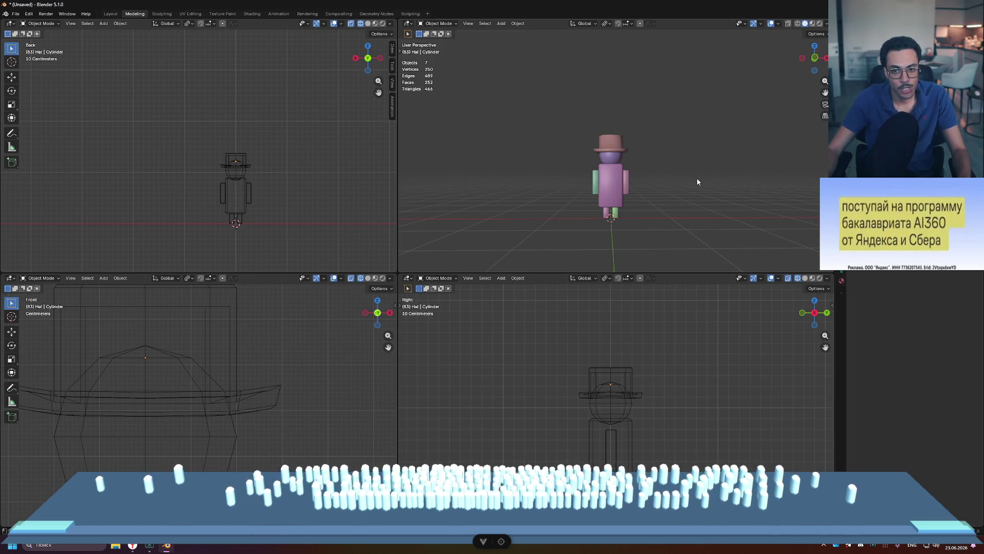
middle_drag(682, 164, 595, 210)
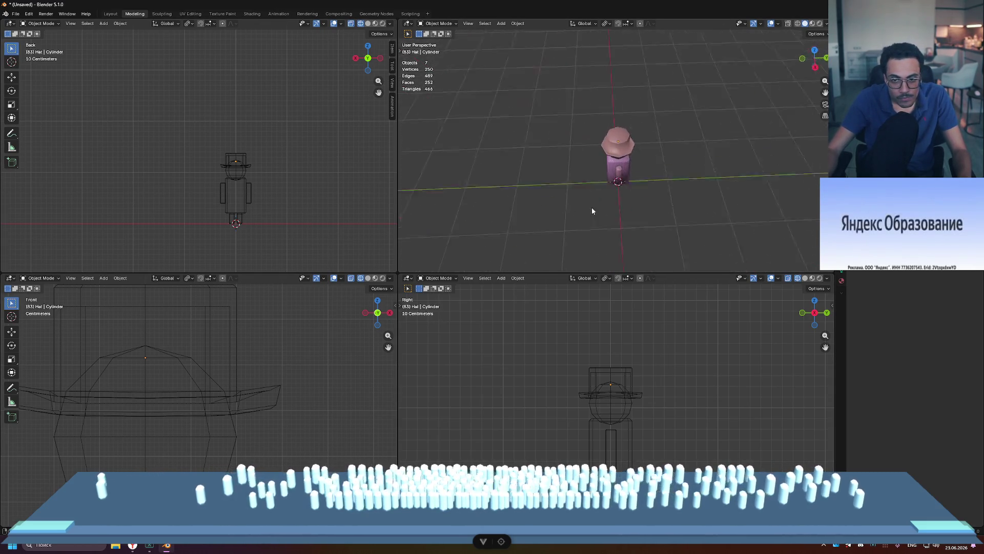
scroll(582, 167, up, 6)
mouse_move(599, 168)
middle_down()
mouse_move(684, 141)
mouse_move(709, 178)
middle_up()
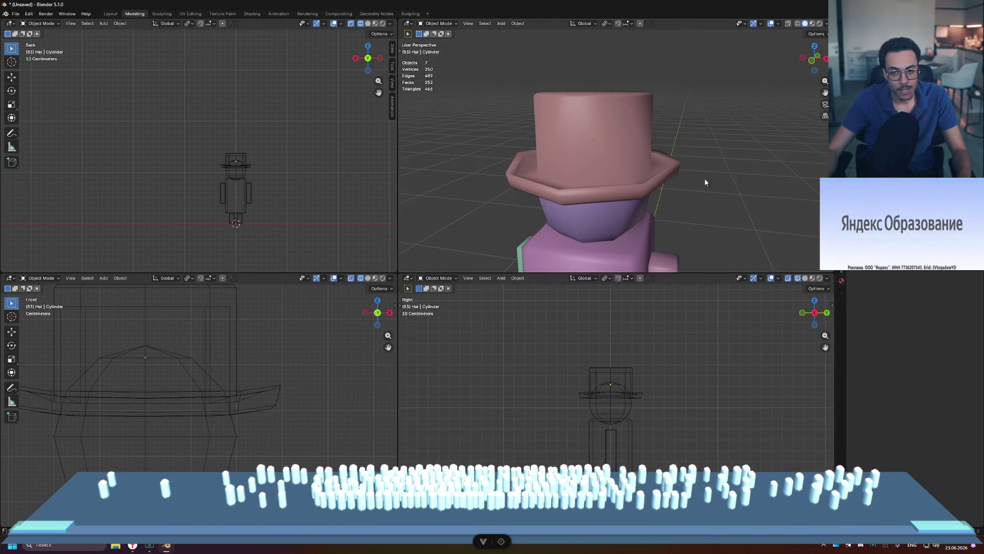
scroll(705, 182, down, 8)
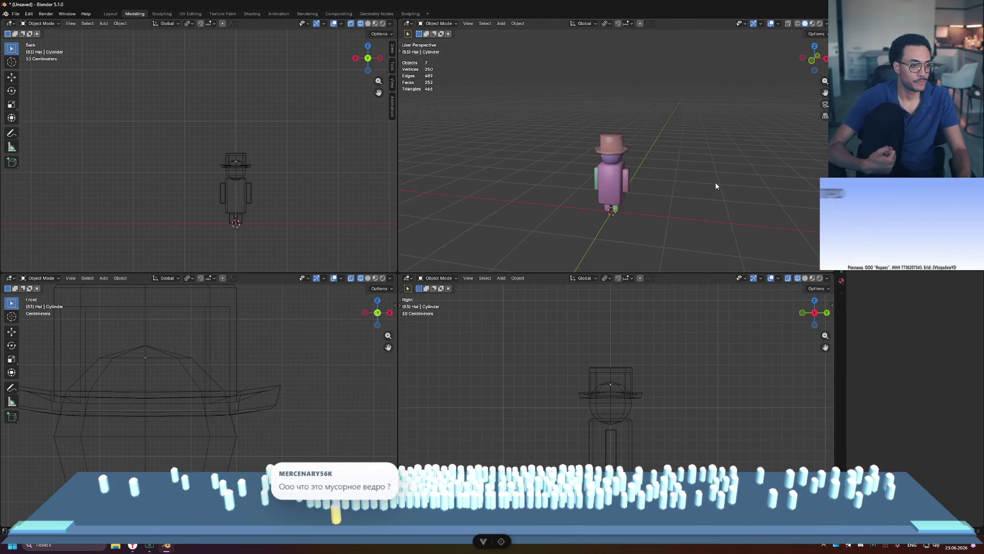
key(ctrl+space)
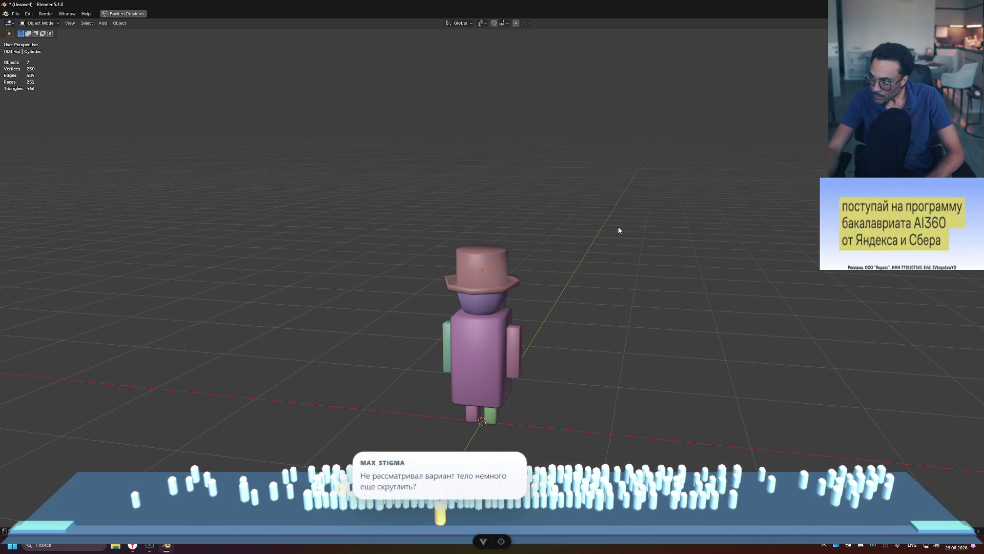
mouse_move(536, 327)
middle_down()
mouse_move(606, 296)
mouse_move(592, 302)
middle_up()
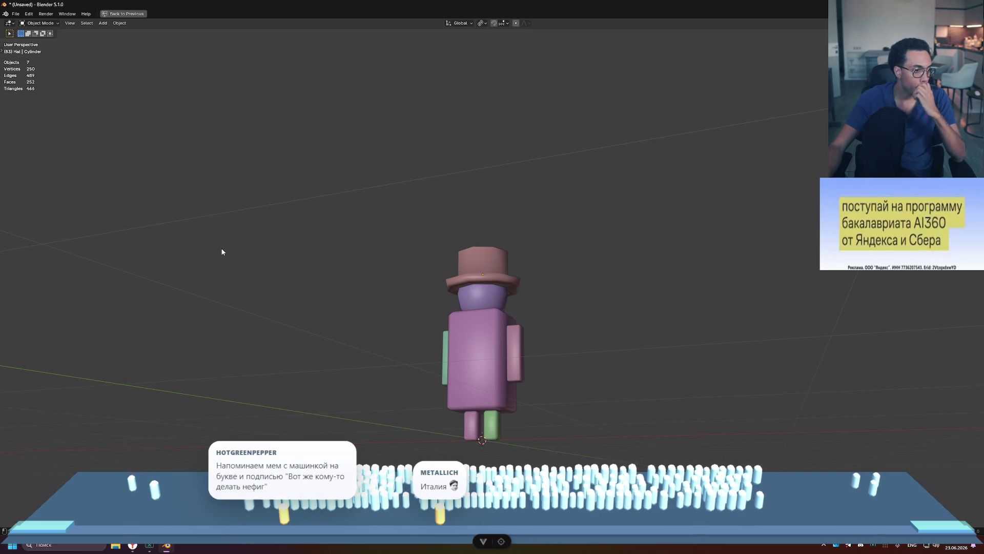
key(ctrl+space)
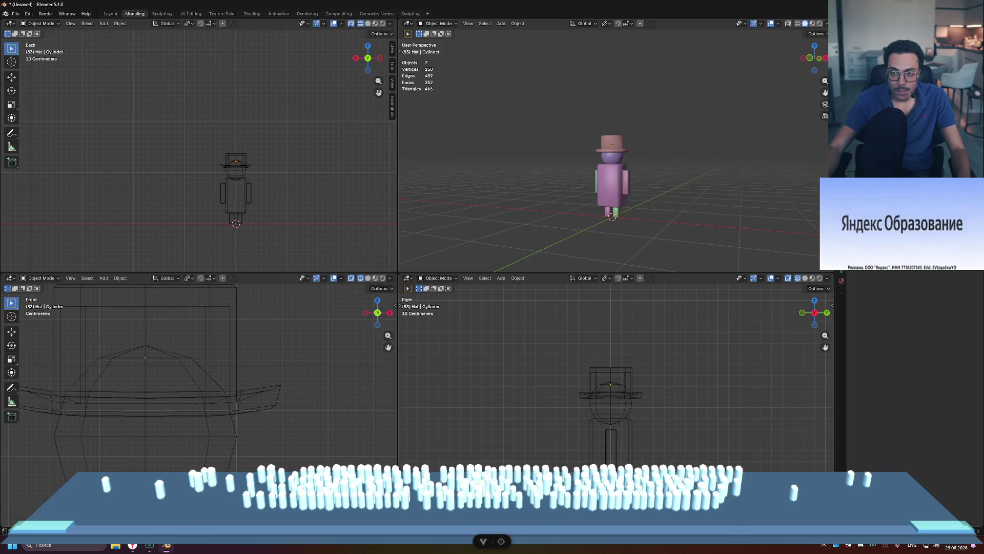
key(ctrl+space)
key(ctrl+space)
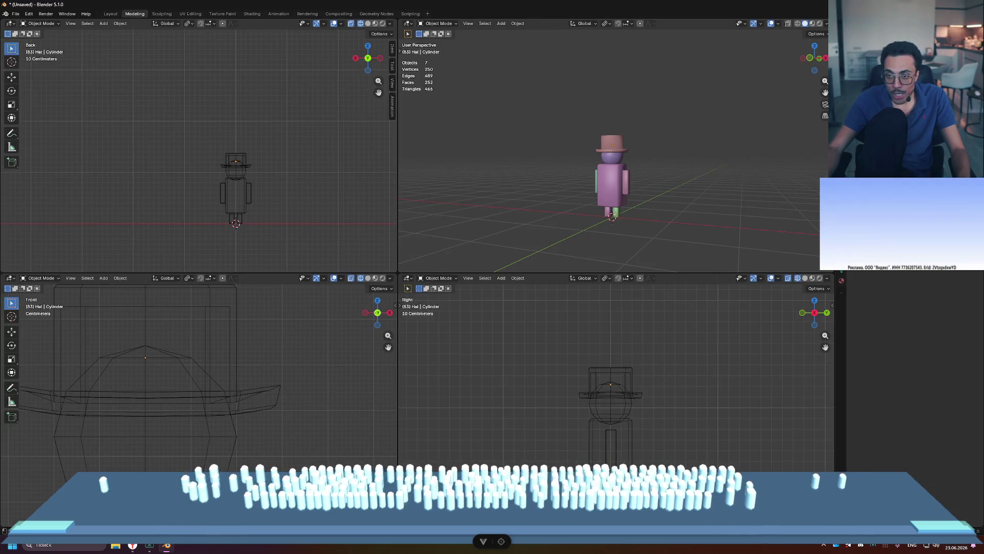
- Step through the torso edit history until only hat, head, one arm and legs remain
key(Delete)
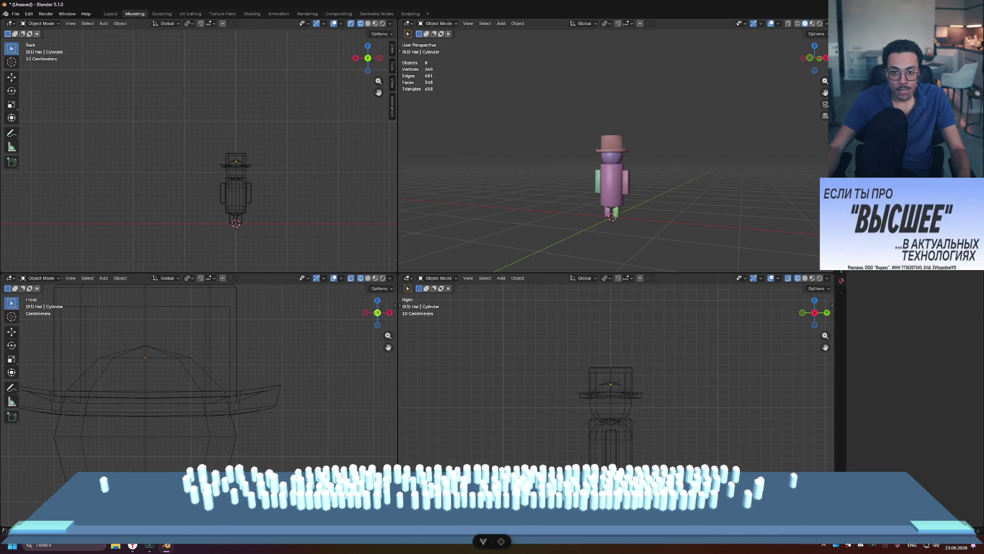
key(Delete)
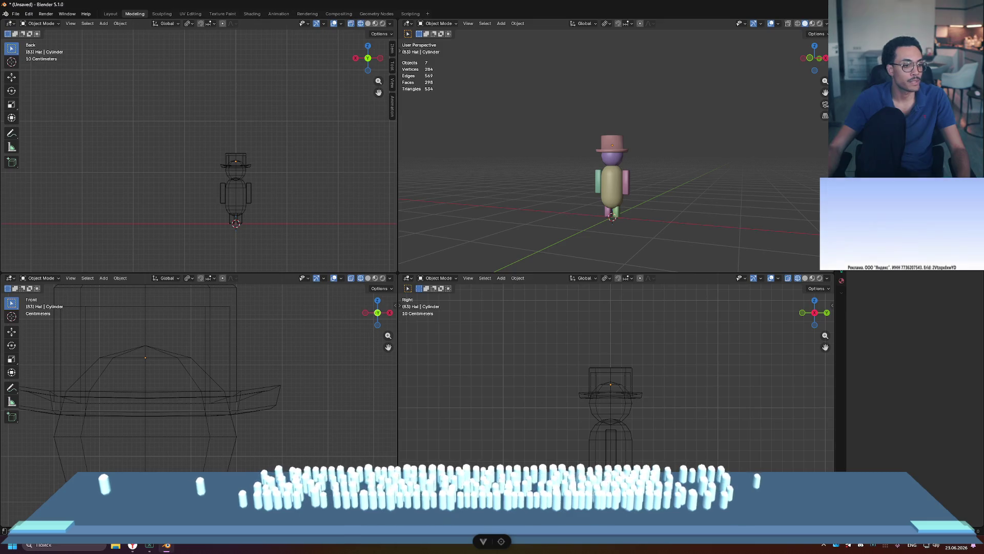
key(ctrl+z)
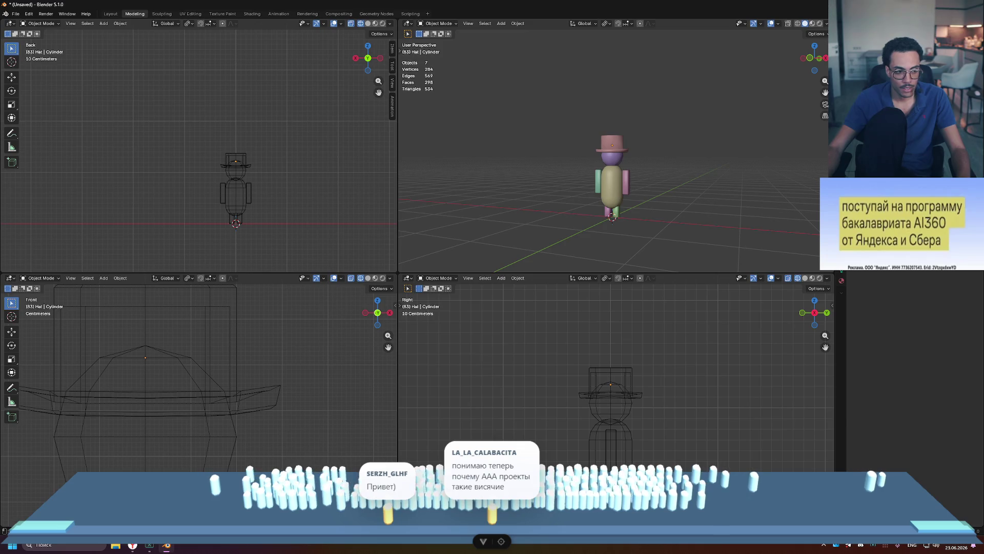
key(ctrl+z)
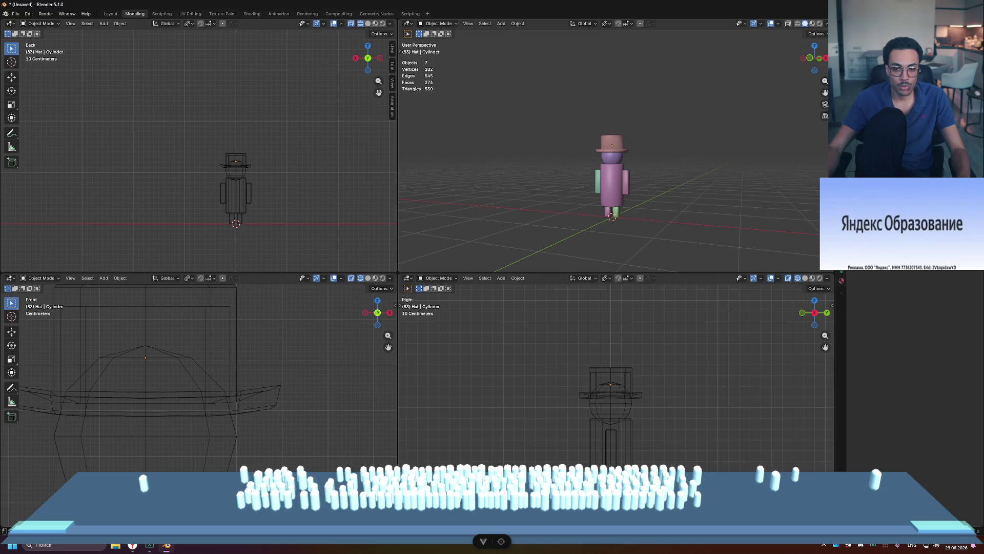
key(ctrl+z)
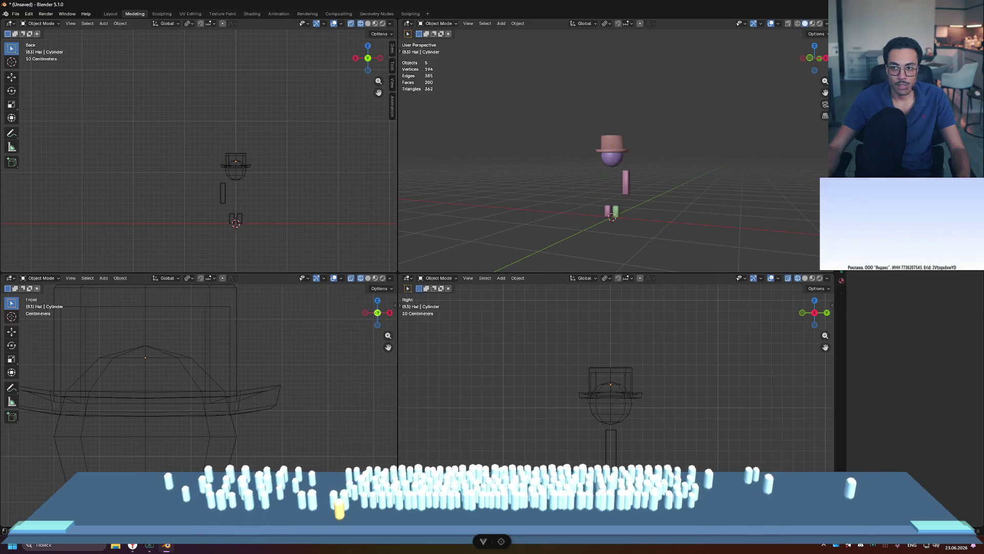
- Redo the torso and arm steps to restore the body, then undo the green torso
key(ctrl+shift+z)
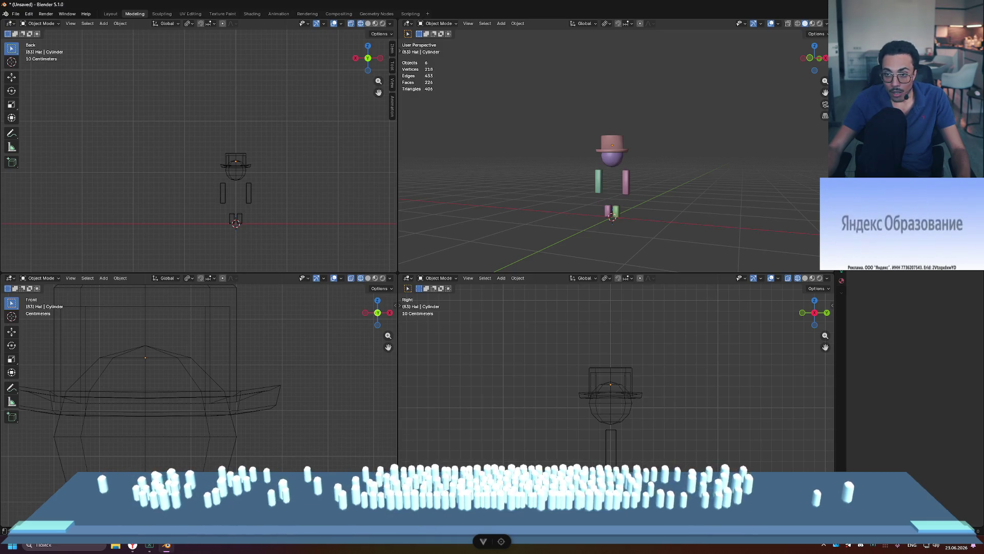
key(ctrl+shift+z)
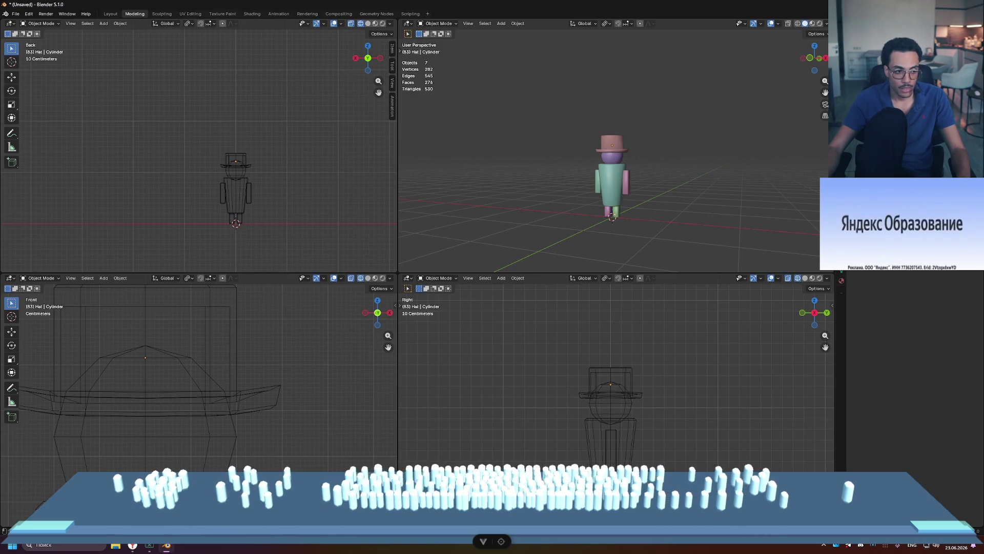
key(ctrl+z)
- Undo the top hat back to the cat-ear headband and inspect the character maximized
mouse_move(666, 131)
middle_down()
mouse_move(780, 135)
mouse_move(626, 152)
middle_up()
click(613, 143)
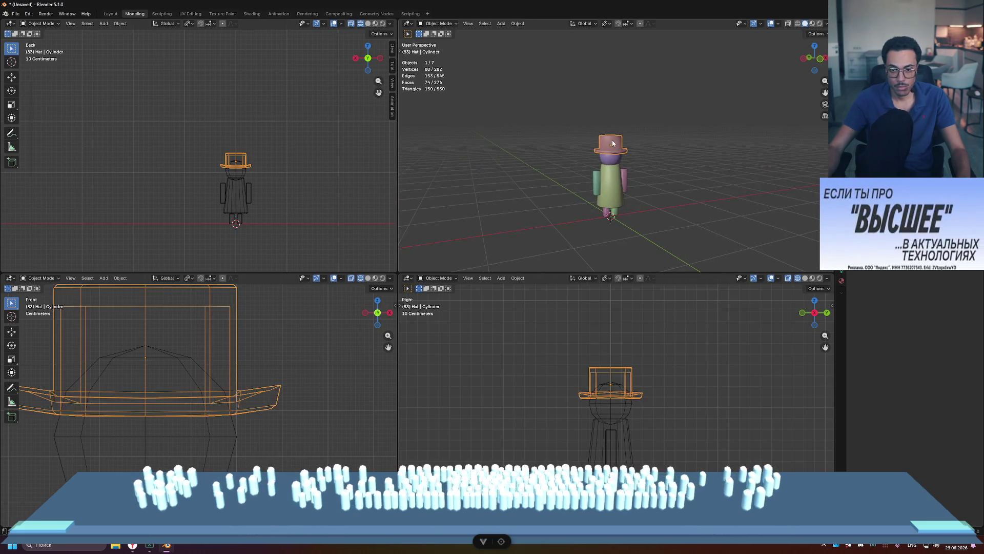
key(ctrl+z)
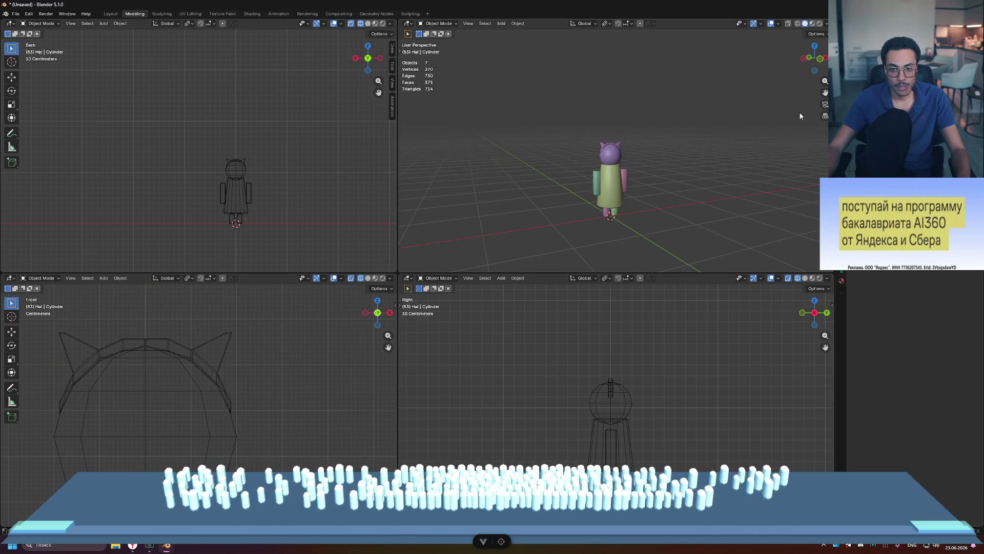
mouse_move(752, 117)
middle_down()
mouse_move(695, 112)
mouse_move(727, 109)
mouse_move(648, 136)
mouse_move(593, 180)
mouse_move(710, 166)
mouse_move(636, 170)
middle_up()
key(ctrl+space)
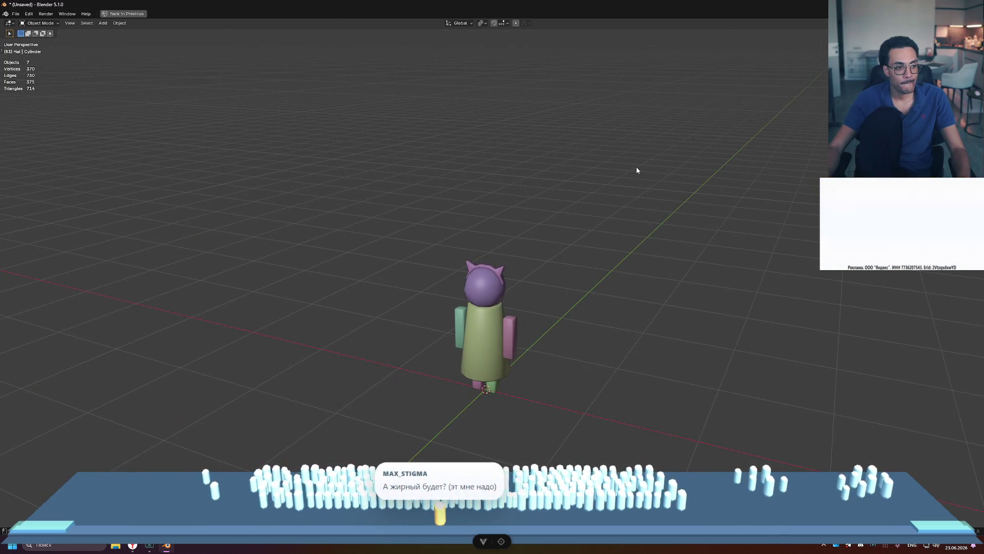
key(ctrl+space)
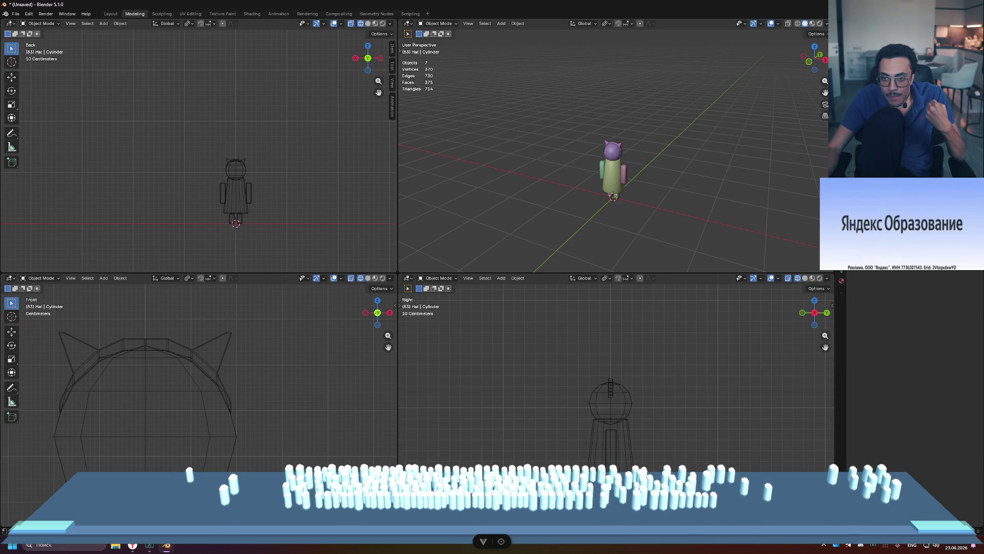
key(alt+h)
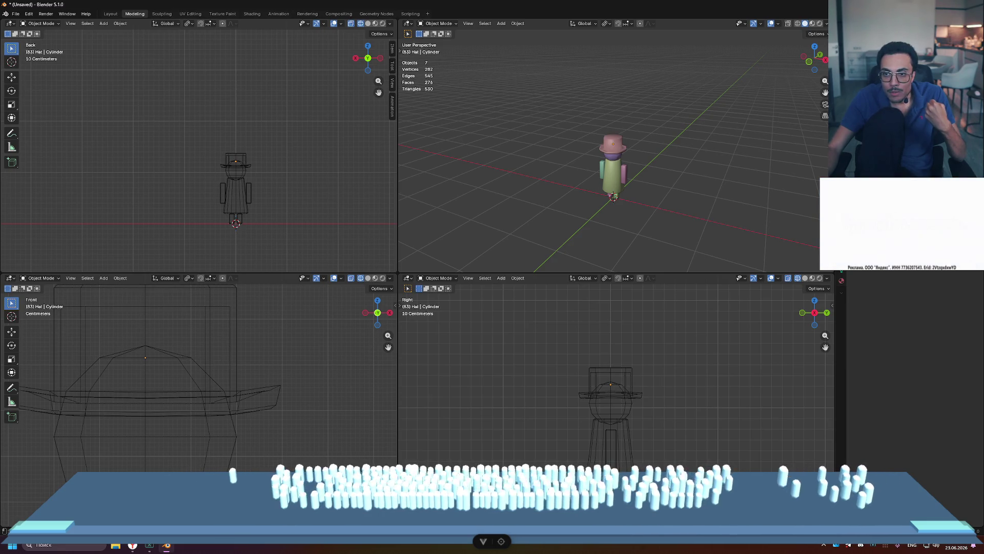
- Hide the green and pink torso pieces in turn, comparing them in the maximized view
key(h)
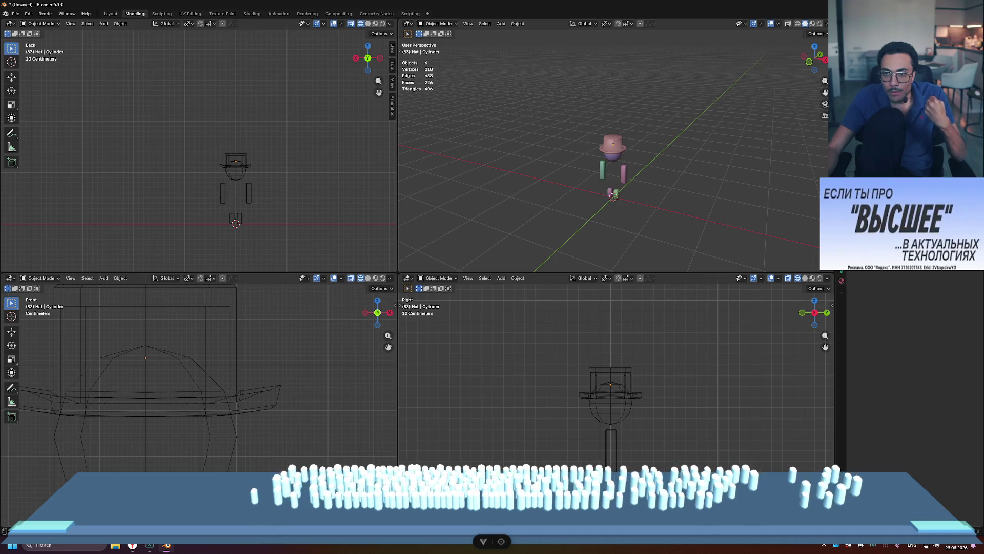
key(alt+h)
middle_drag(641, 174, 734, 145)
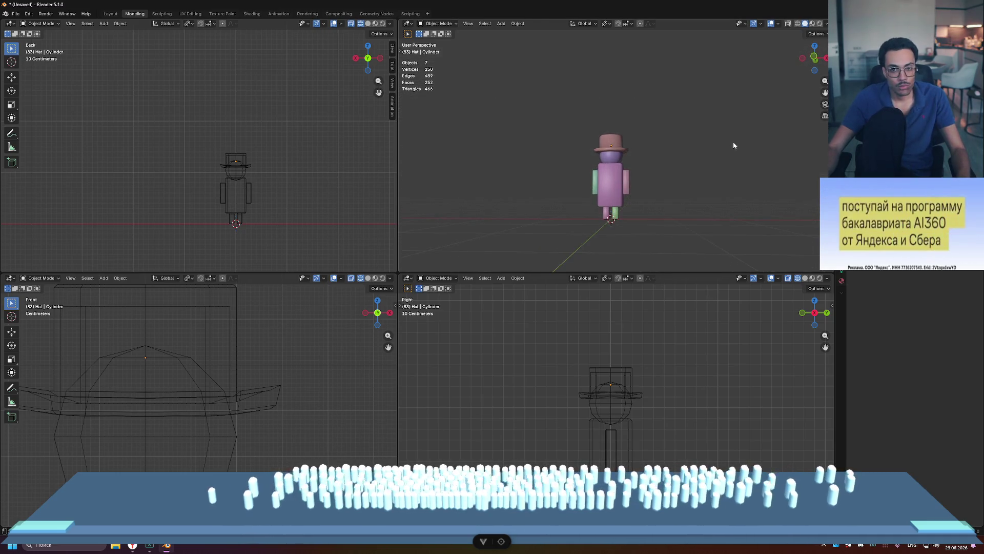
key(ctrl+alt+space)
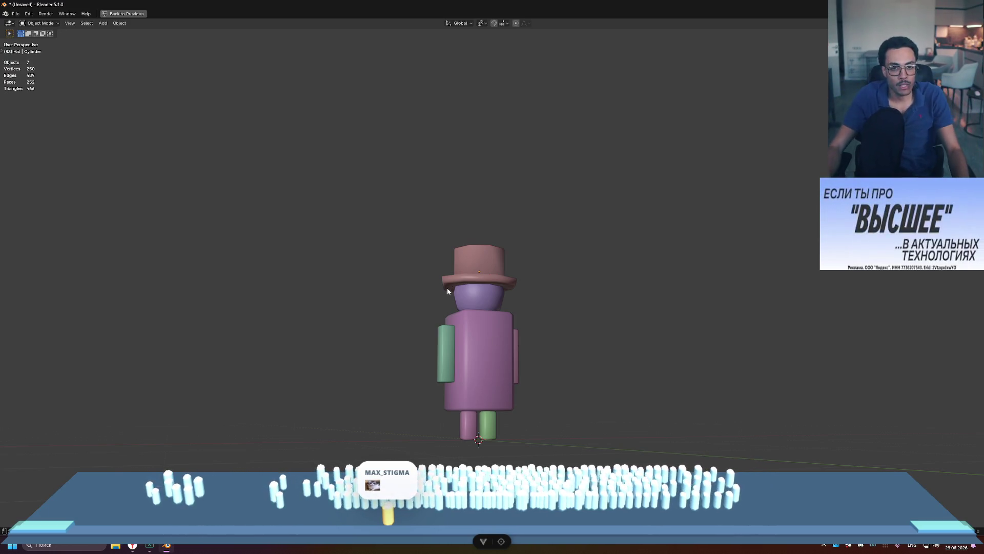
key(ctrl+alt+space)
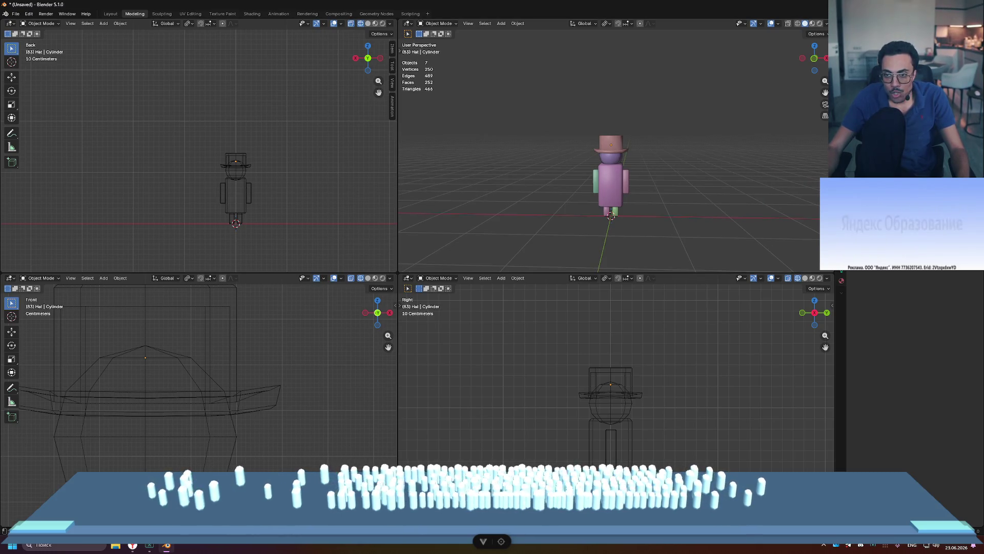
key(Delete)
key(ctrl+alt+space)
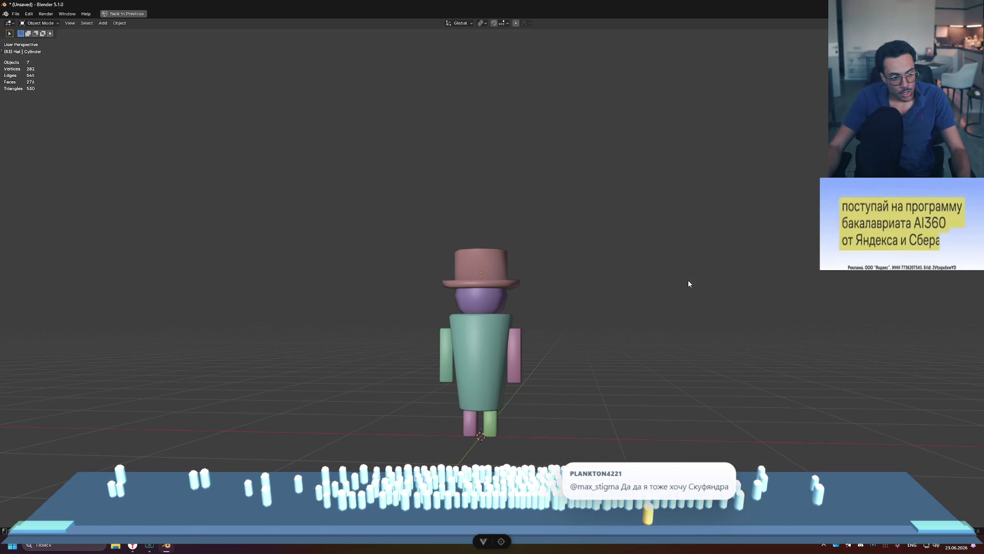
key(ctrl+alt+space)
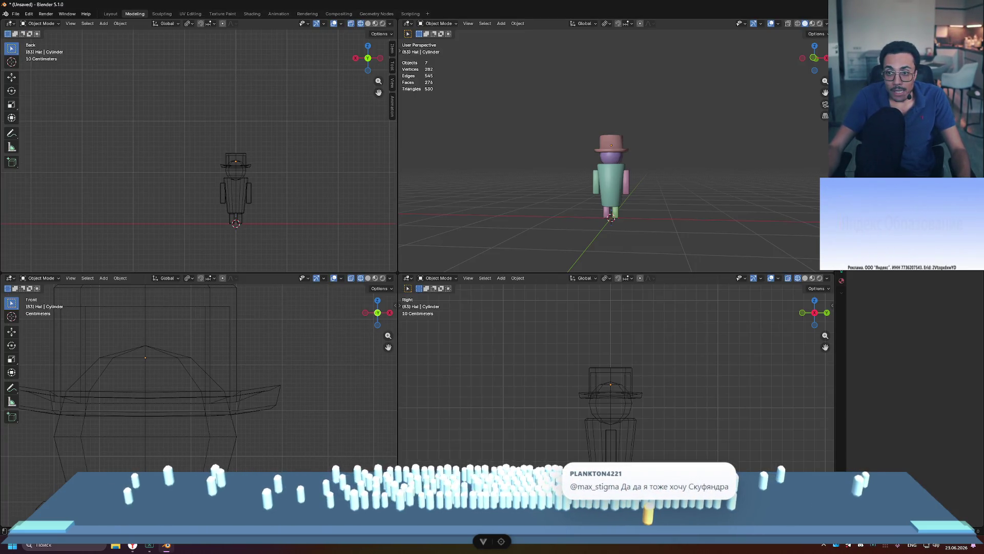
key(Delete)
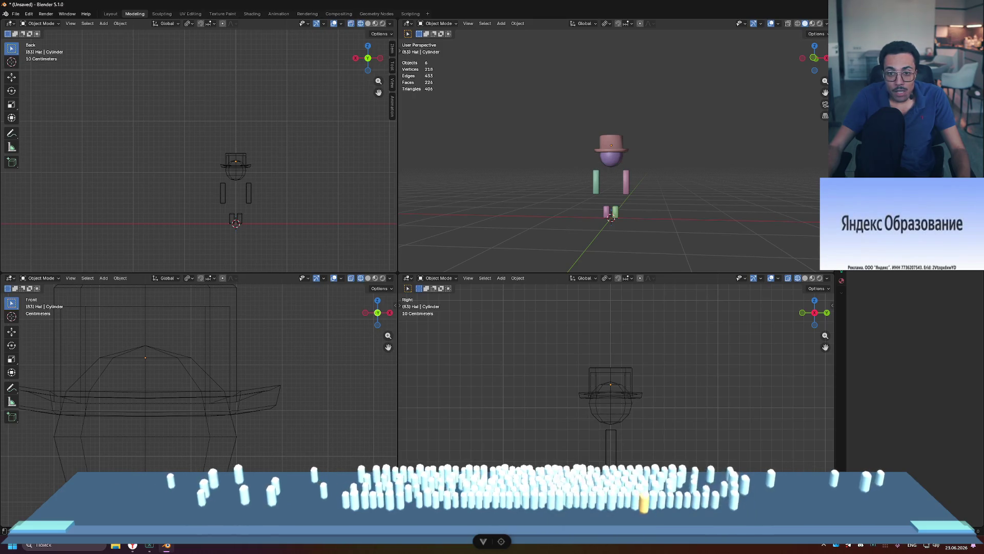
key(ctrl+space)
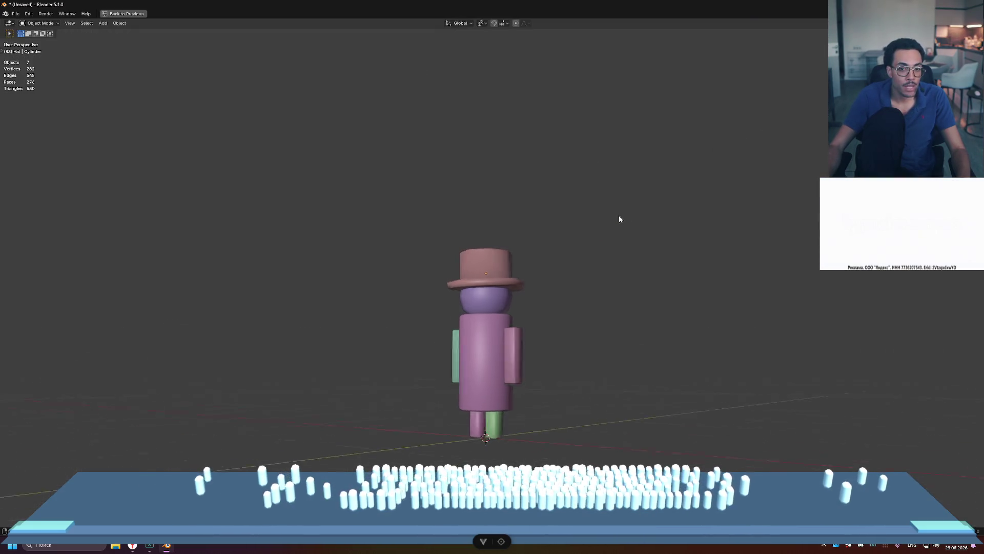
middle_drag(465, 232, 635, 230)
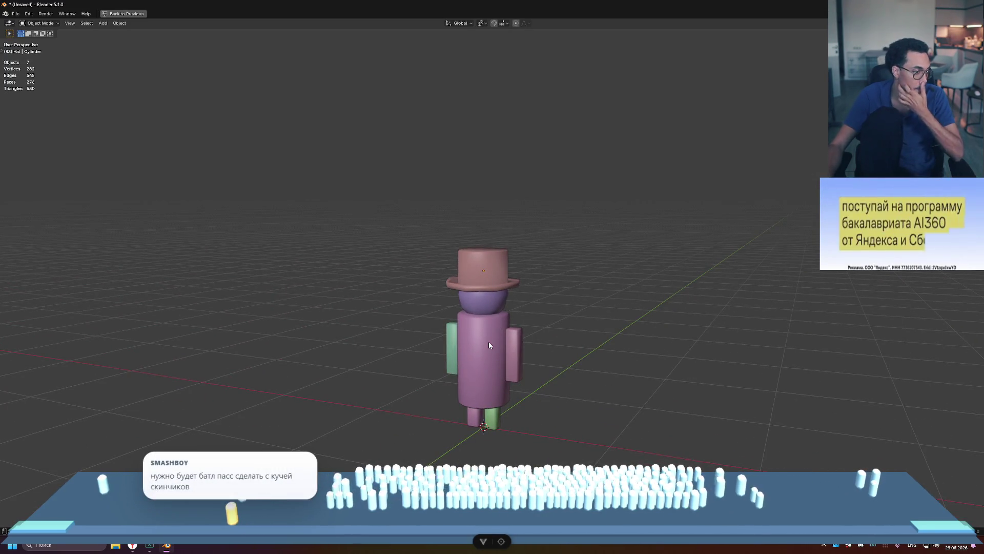
mouse_move(536, 248)
middle_down()
mouse_move(570, 248)
mouse_move(547, 242)
mouse_move(557, 259)
middle_up()
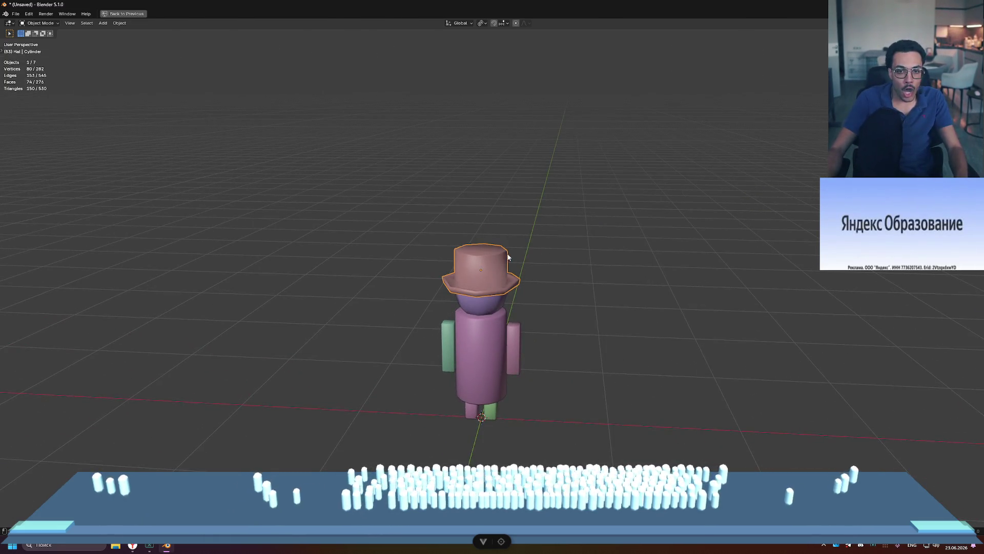
- Nudge the hat crown's top vertices slightly up along Z and return to Object Mode
key(ctrl+space)
scroll(298, 333, down, 2)
click(177, 351)
key(Tab)
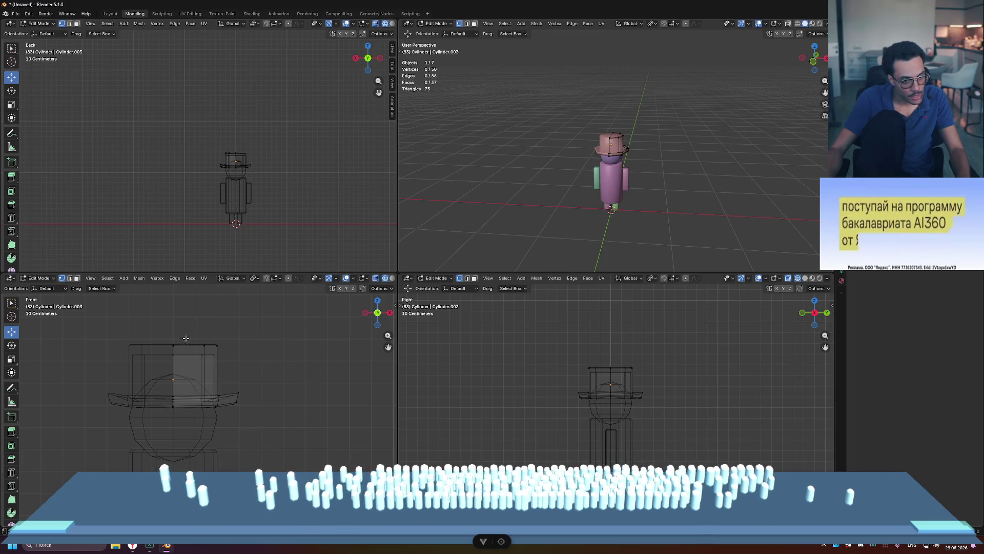
drag(236, 364, 236, 364)
drag(207, 316, 206, 310)
click(195, 336)
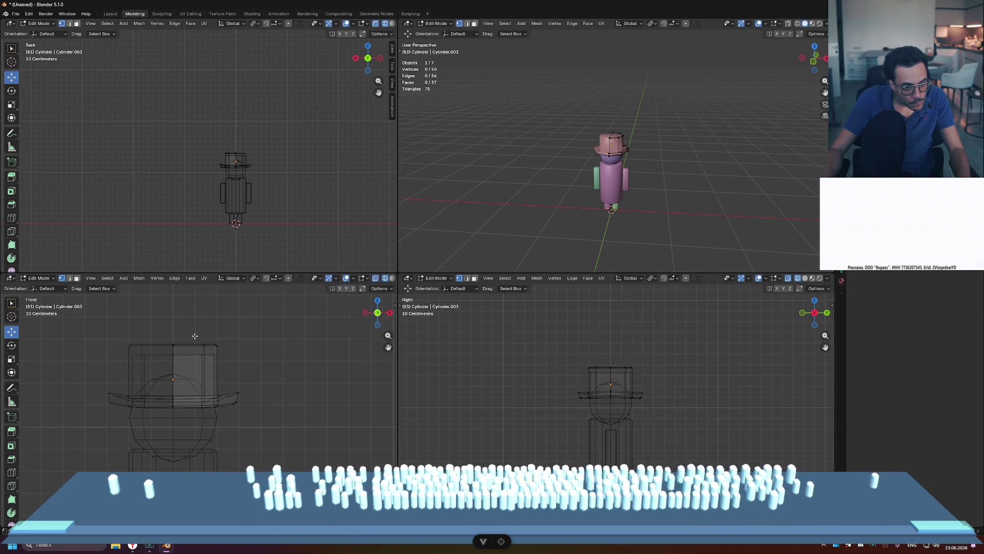
drag(209, 360, 210, 361)
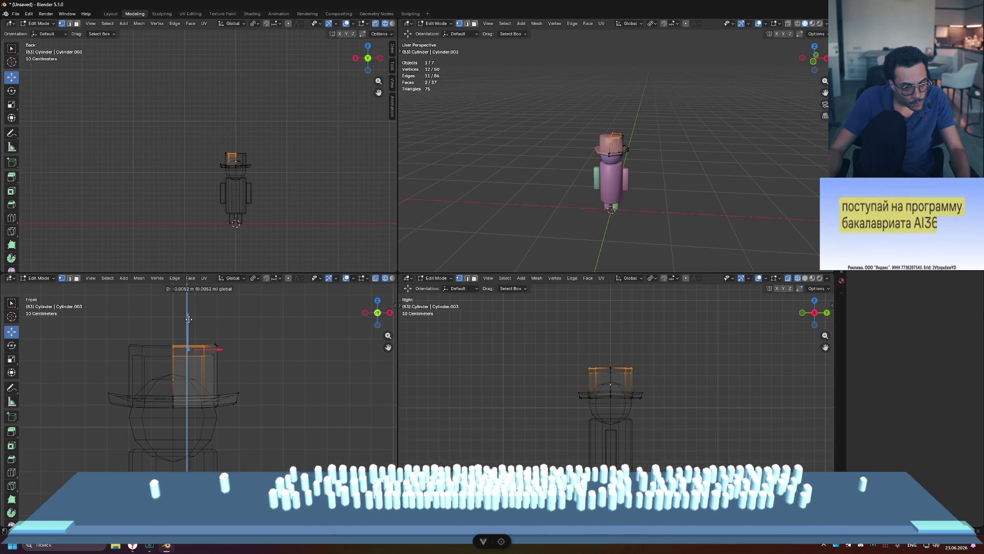
click(348, 348)
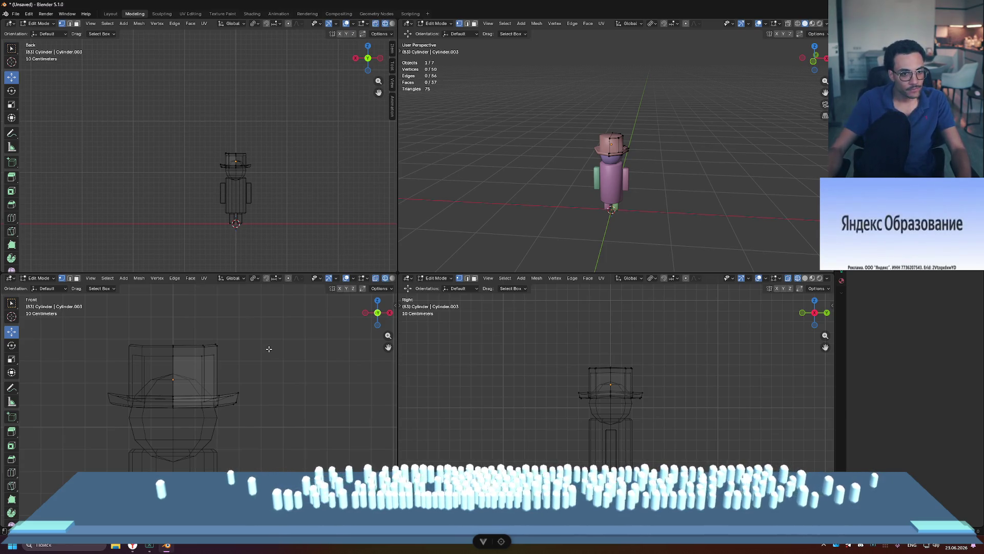
key(Tab)
click(309, 323)
mouse_move(625, 221)
middle_down()
mouse_move(666, 166)
mouse_move(596, 197)
middle_up()
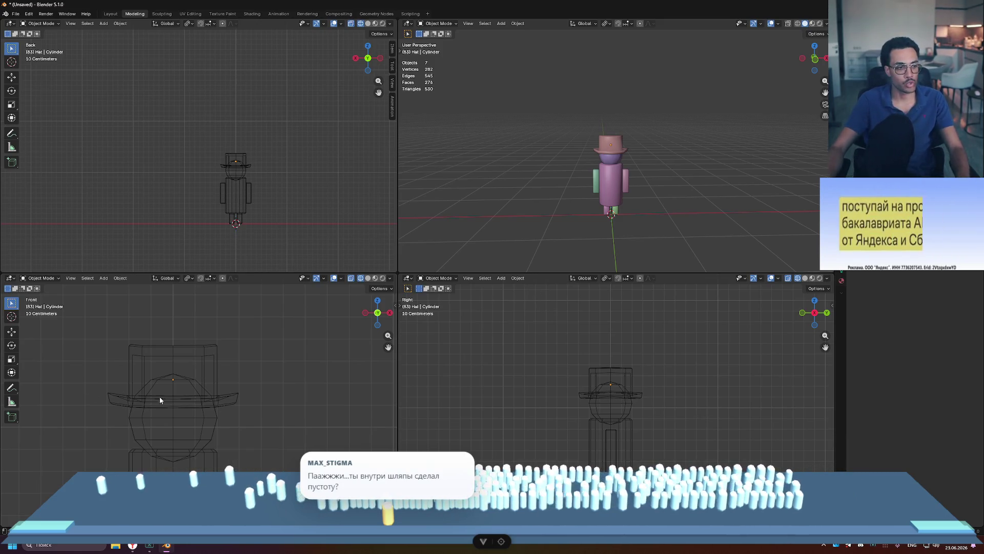
click(165, 357)
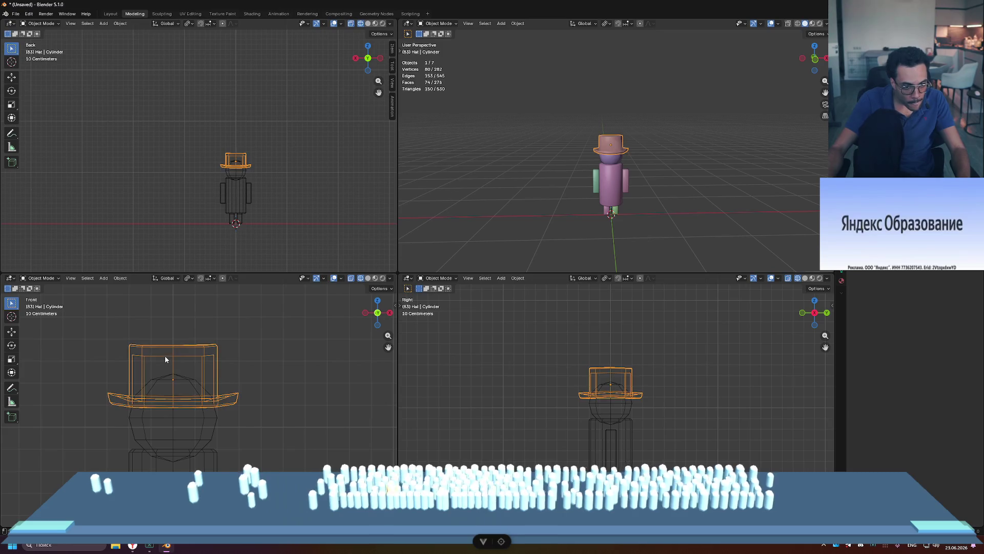
- Frame the hat and isolate it in local view, orbiting to look up into it
key(Tab)
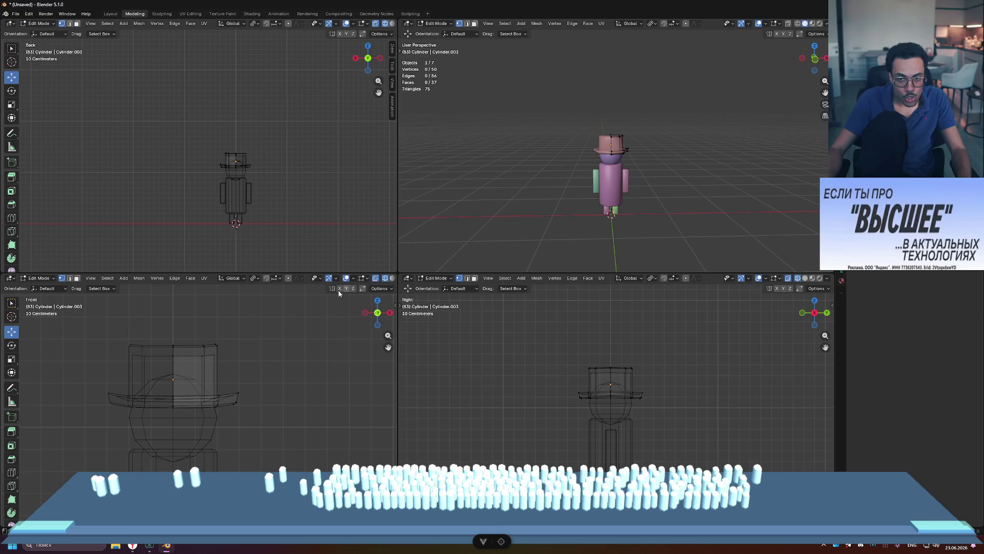
key(Tab)
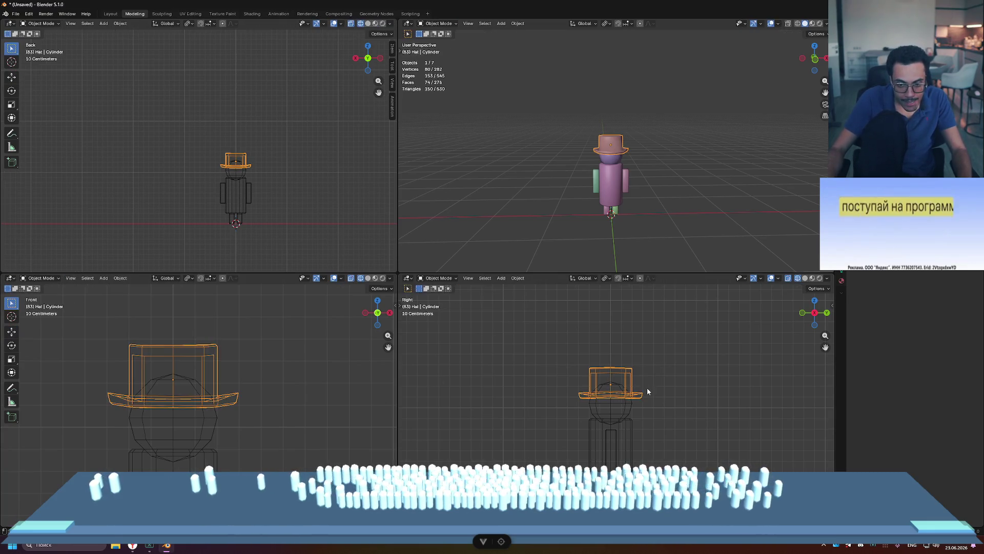
key(KP_Decimal)
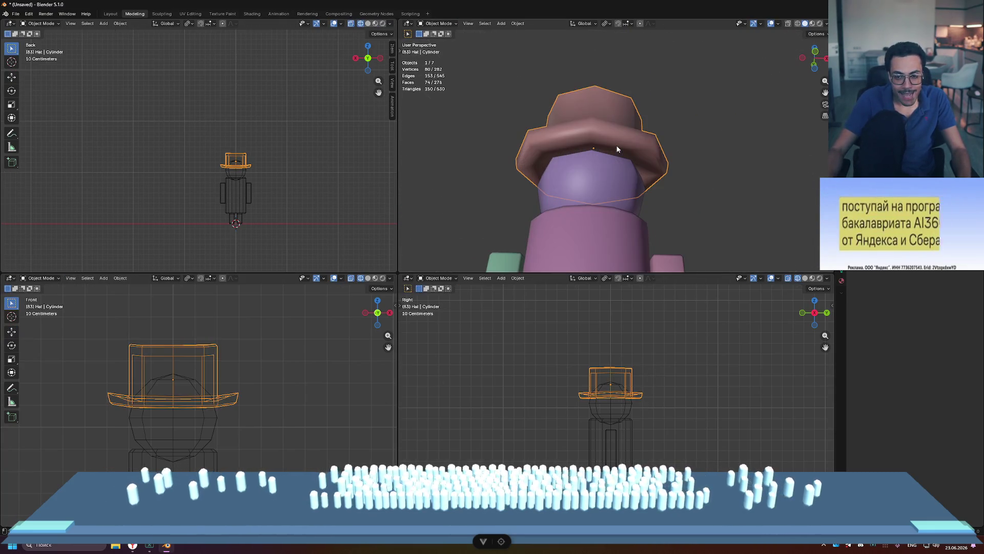
key(KP_Divide)
mouse_move(620, 154)
middle_down()
mouse_move(646, 171)
mouse_move(622, 174)
mouse_move(756, 190)
mouse_move(567, 187)
middle_up()
- In edge mode, select the ring of faces lining the inside of the hat's opening
key(Tab)
key(2)
click(585, 202)
alt+click(616, 189)
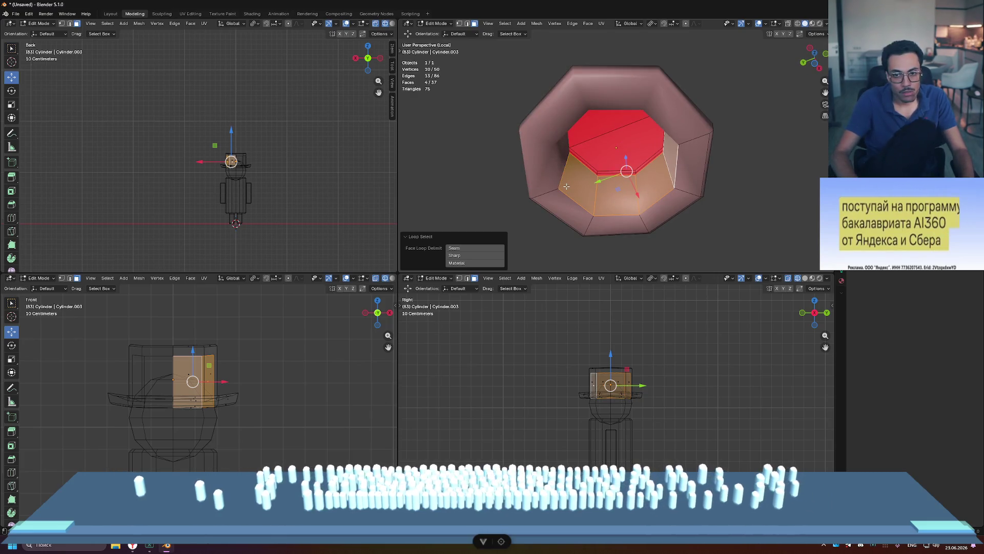
- Delete the selected inner faces of the hat and orbit to check the result
key(x)
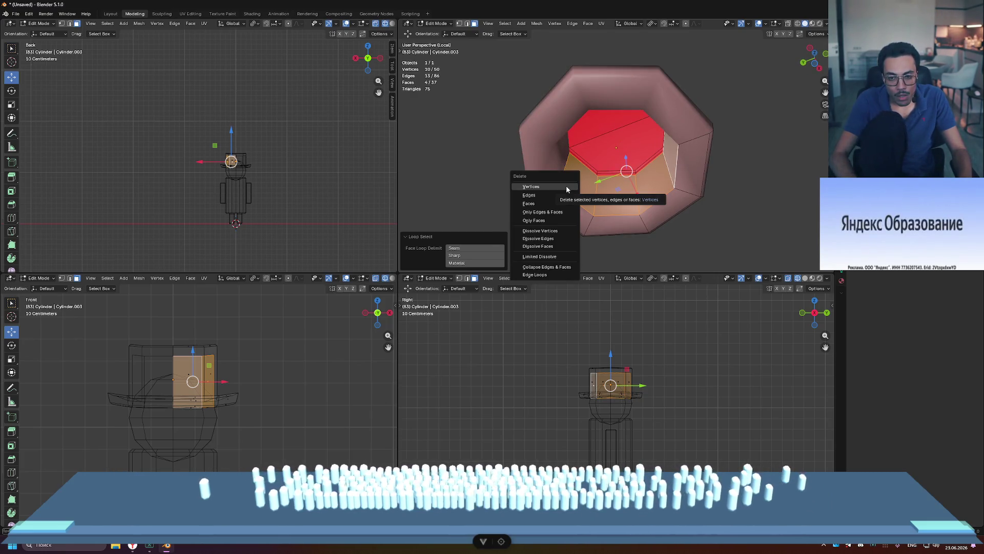
click(528, 204)
middle_drag(767, 191, 817, 244)
mouse_move(699, 220)
middle_down()
mouse_move(740, 222)
mouse_move(654, 246)
mouse_move(686, 236)
mouse_move(677, 272)
mouse_move(784, 310)
mouse_move(727, 325)
mouse_move(718, 294)
mouse_move(762, 289)
mouse_move(707, 291)
middle_up()
- Maximize the perspective view and toggle local view off and back on for the hat
key(ctrl+space)
key(KP_Divide)
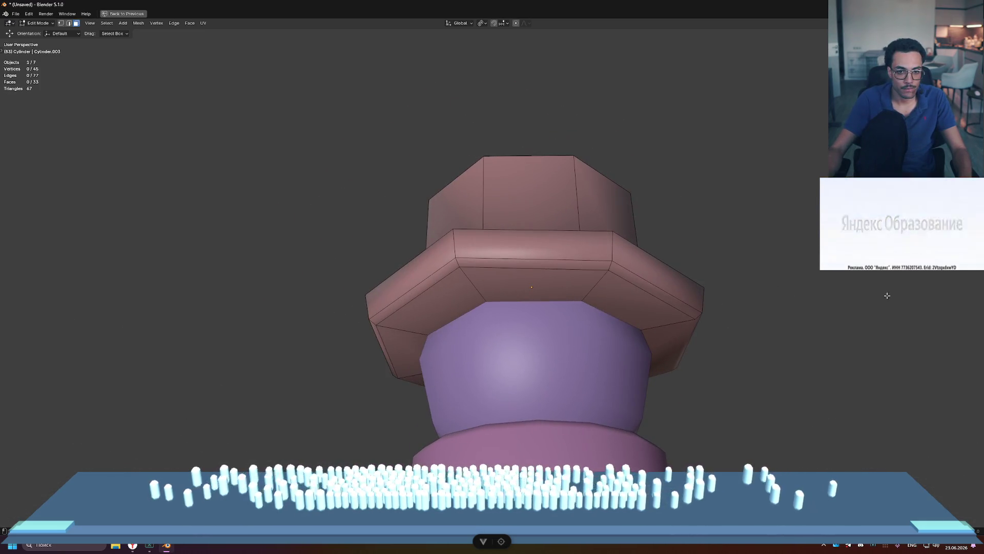
key(KP_Divide)
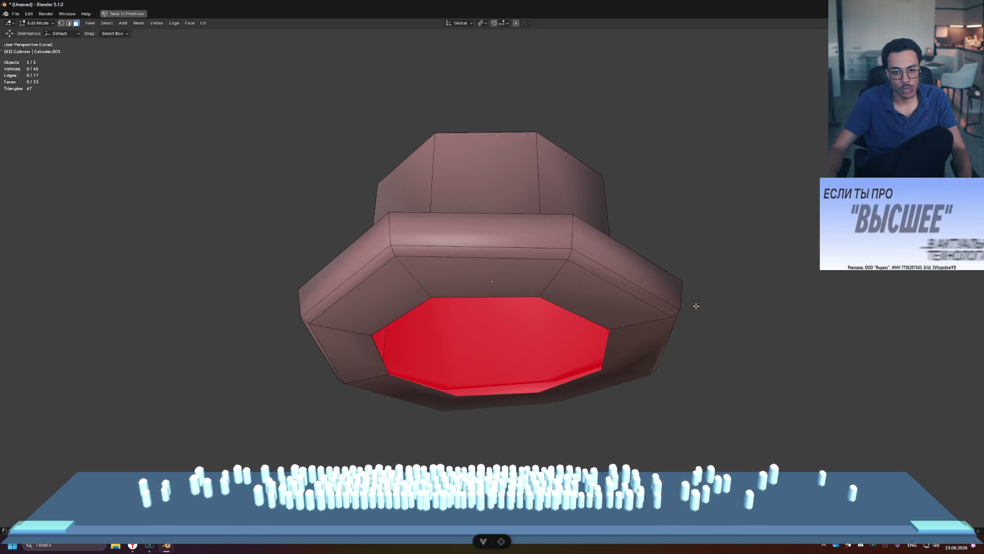
middle_drag(720, 348, 725, 330)
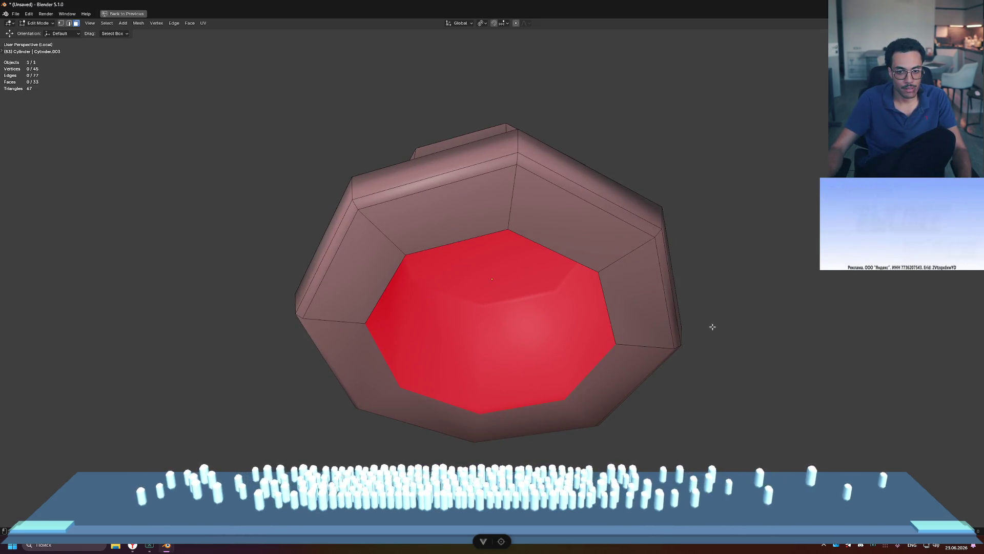
- Raise the red inner face into a recessed cavity, then return to Object Mode
key(ctrl+z)
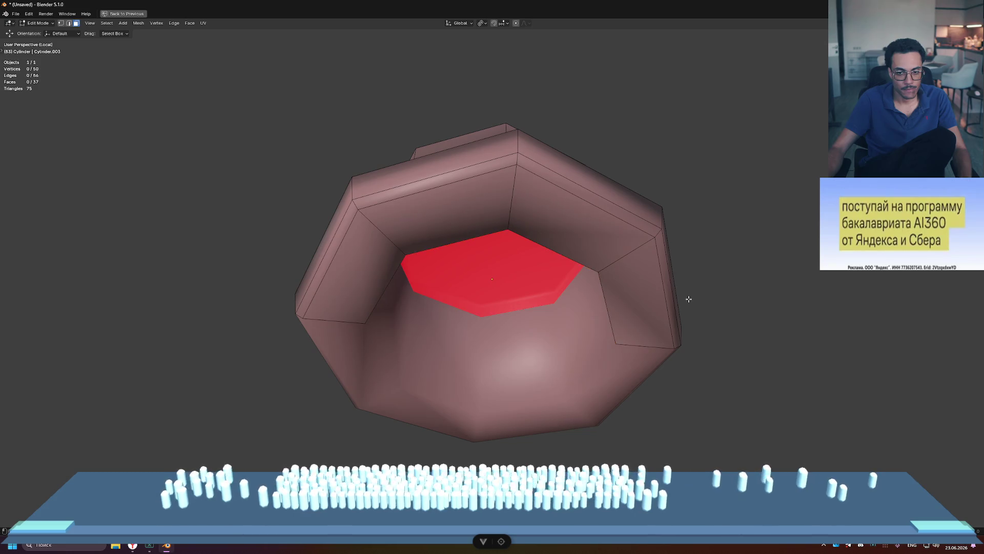
mouse_move(702, 301)
middle_down()
mouse_move(724, 305)
mouse_move(588, 276)
mouse_move(548, 229)
middle_up()
key(ctrl+z)
mouse_move(590, 252)
middle_down()
mouse_move(661, 328)
mouse_move(653, 270)
mouse_move(636, 390)
mouse_move(643, 339)
middle_up()
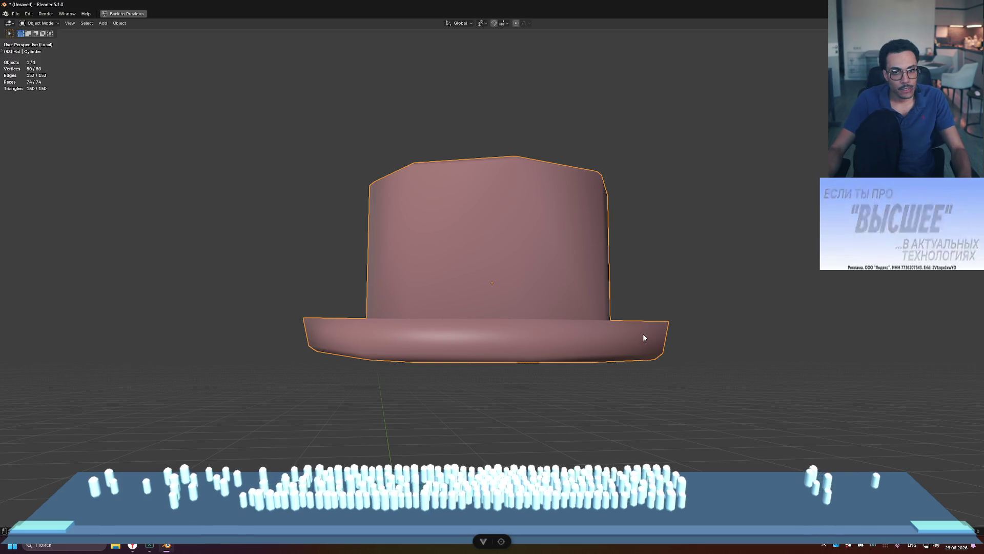
- Restore the quad view, deselect the hat, and orbit to face the character's front
key(ctrl+alt+space)
click(645, 334)
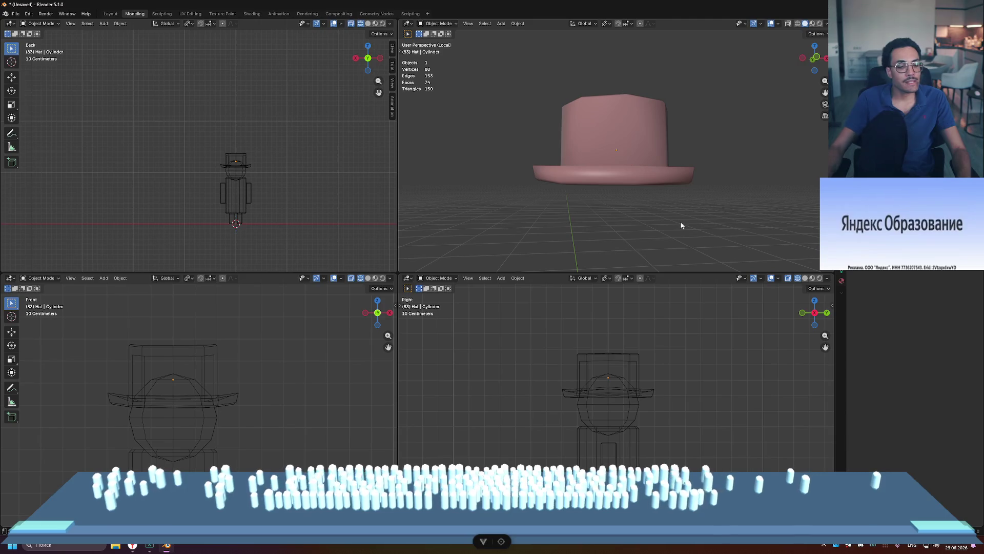
mouse_move(664, 215)
middle_down()
mouse_move(607, 142)
mouse_move(670, 173)
mouse_move(670, 158)
mouse_move(682, 242)
mouse_move(659, 193)
mouse_move(660, 139)
mouse_move(590, 193)
mouse_move(670, 149)
mouse_move(646, 190)
mouse_move(647, 171)
mouse_move(676, 173)
middle_up()
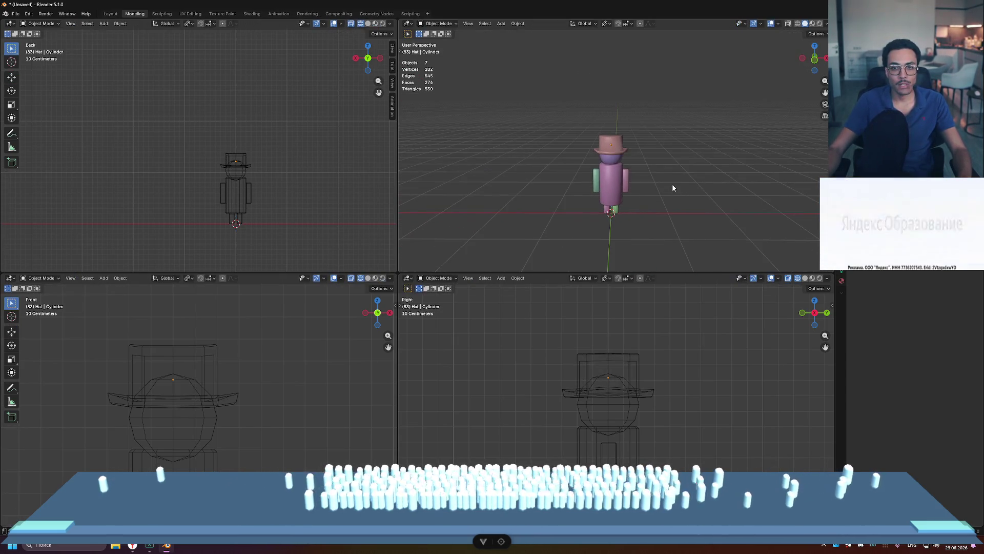
middle_drag(673, 188, 542, 180)
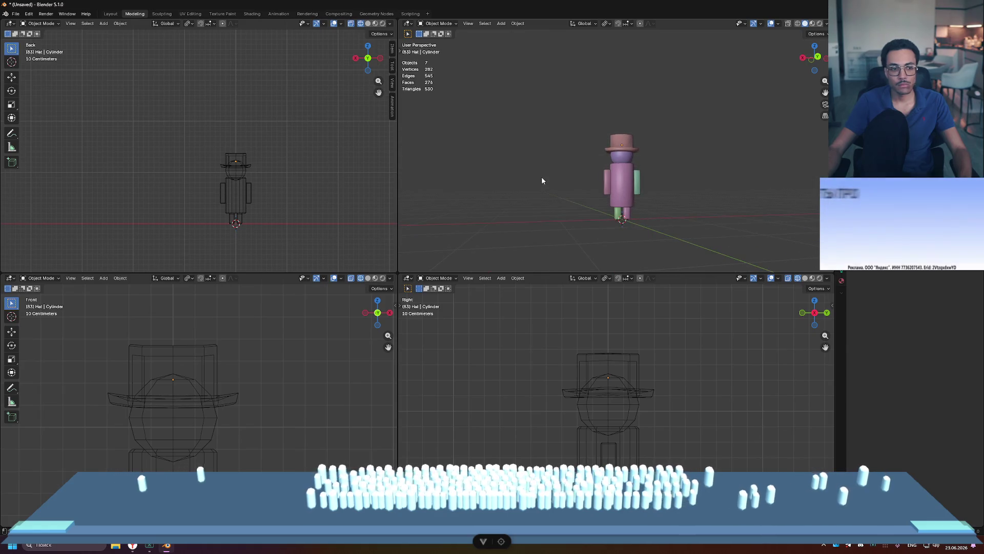
middle_drag(604, 200, 755, 209)
scroll(662, 228, up, 3)
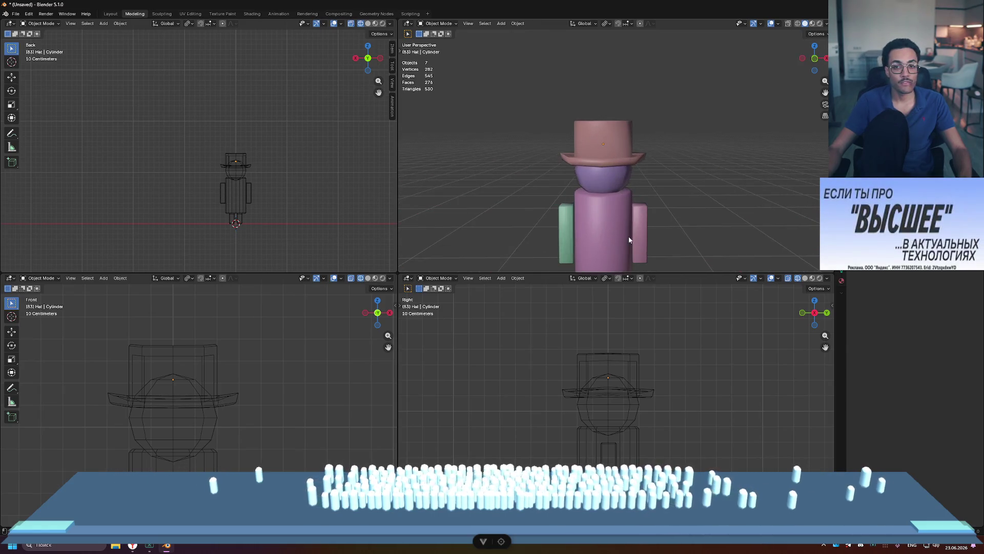
key(ctrl+space)
scroll(626, 238, down, 3)
mouse_move(610, 291)
middle_down()
mouse_move(626, 208)
mouse_move(606, 220)
mouse_move(549, 211)
mouse_move(550, 268)
middle_up()
scroll(551, 266, up, 5)
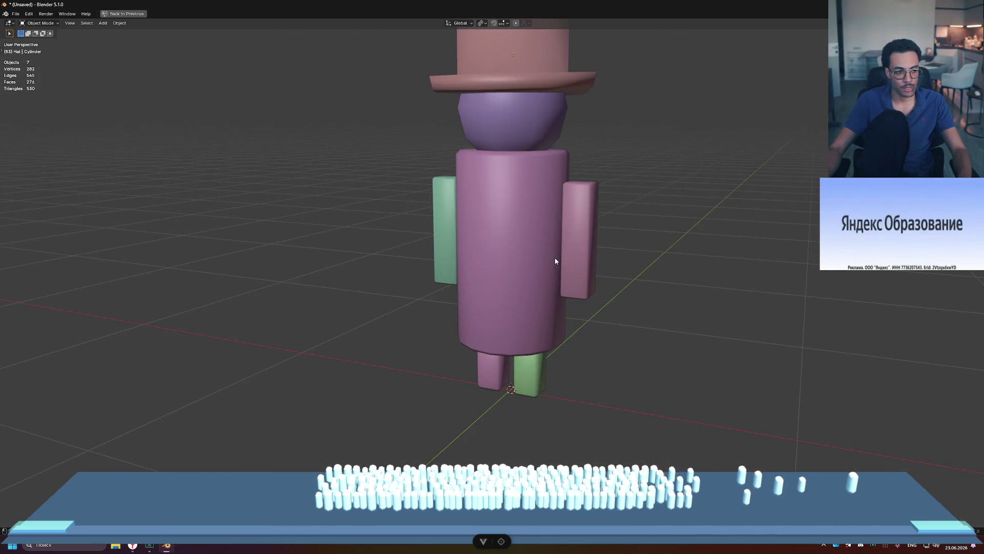
scroll(615, 253, down, 4)
middle_drag(654, 254, 551, 246)
key(ctrl+space)
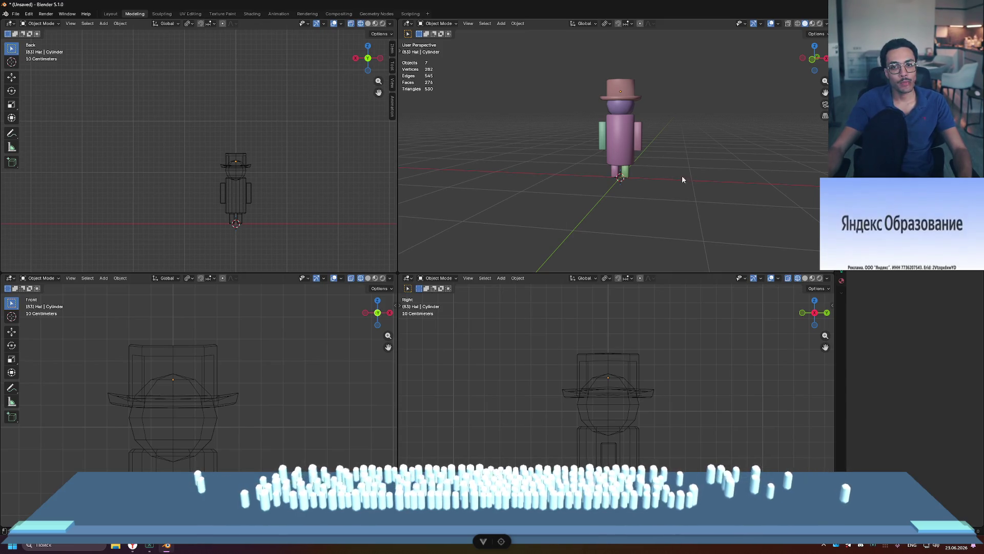
scroll(653, 176, up, 4)
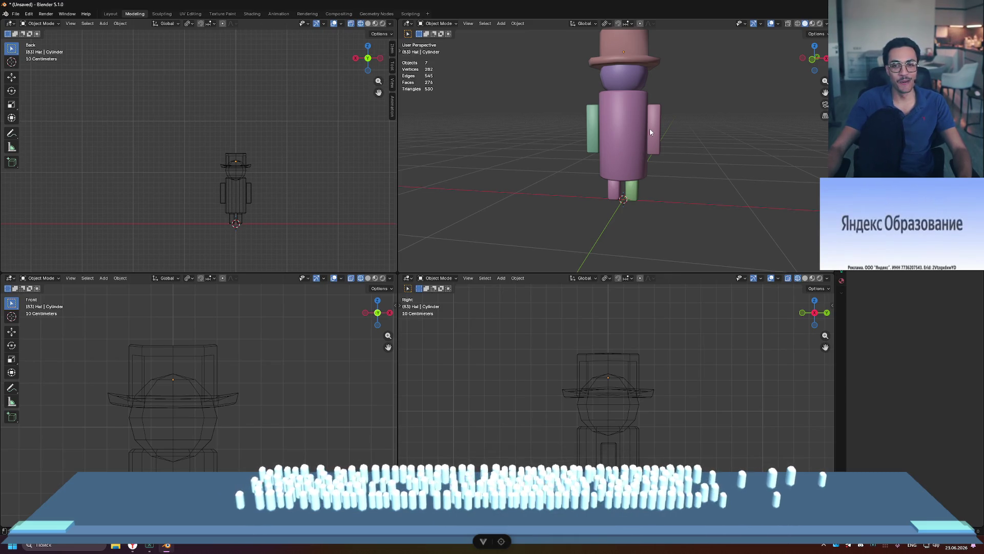
scroll(650, 128, down, 3)
mouse_move(697, 126)
middle_down()
mouse_move(505, 143)
mouse_move(530, 177)
mouse_move(544, 140)
mouse_move(532, 141)
middle_up()
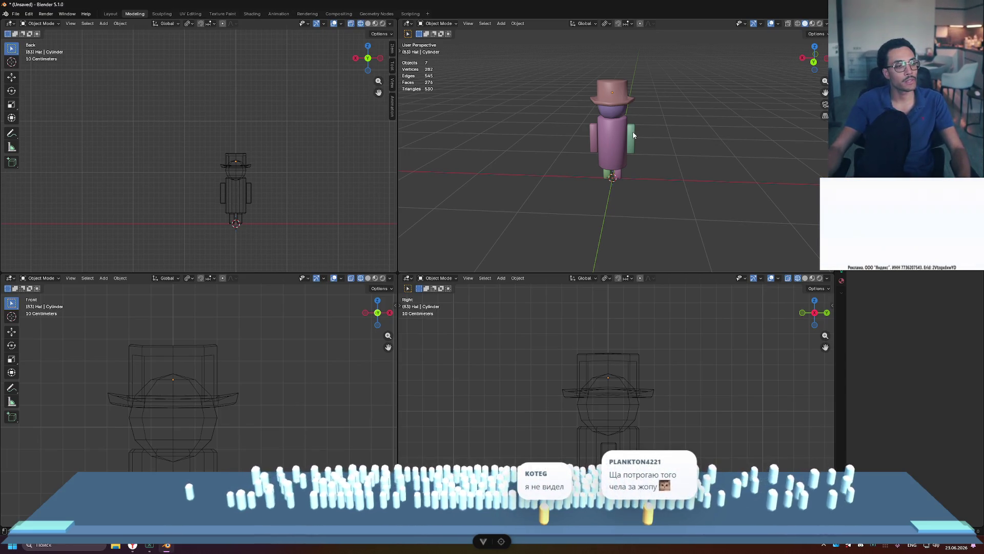
mouse_move(653, 168)
middle_down()
mouse_move(578, 144)
mouse_move(688, 154)
mouse_move(613, 154)
mouse_move(659, 148)
middle_up()
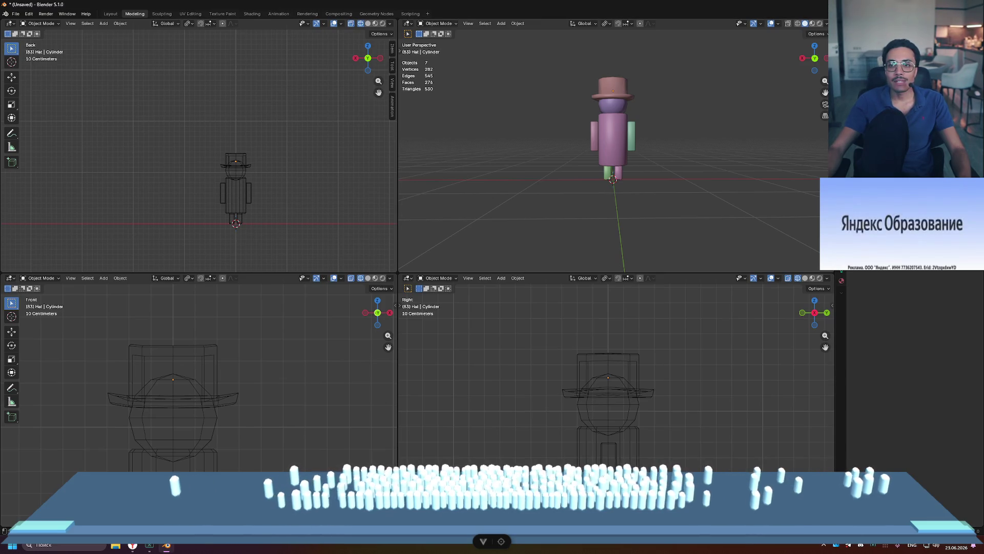
click(614, 88)
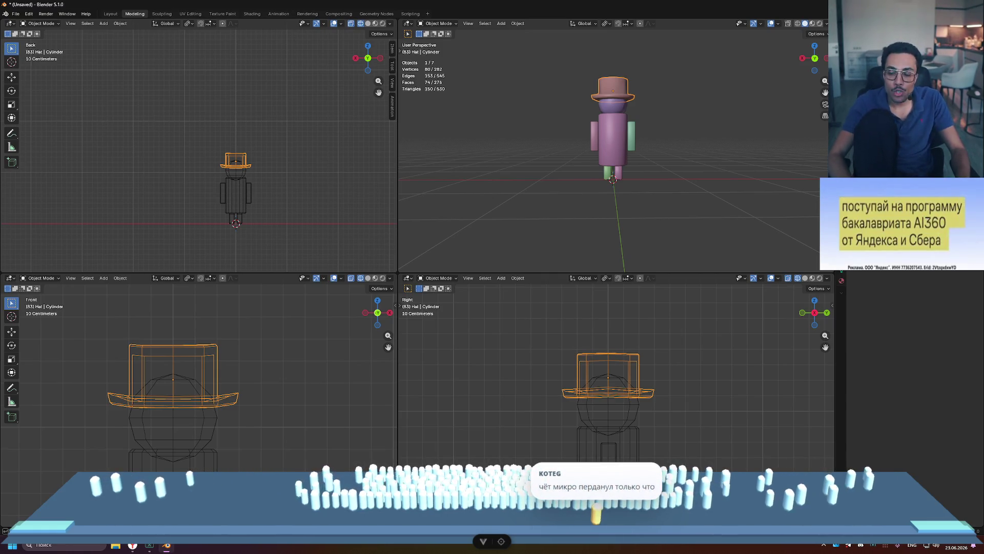
key(ctrl+z)
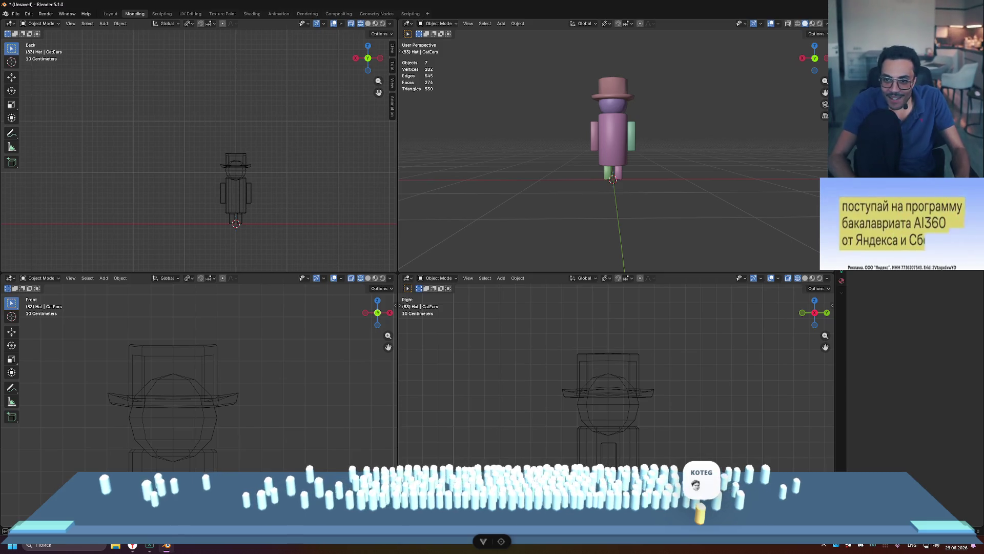
key(Return)
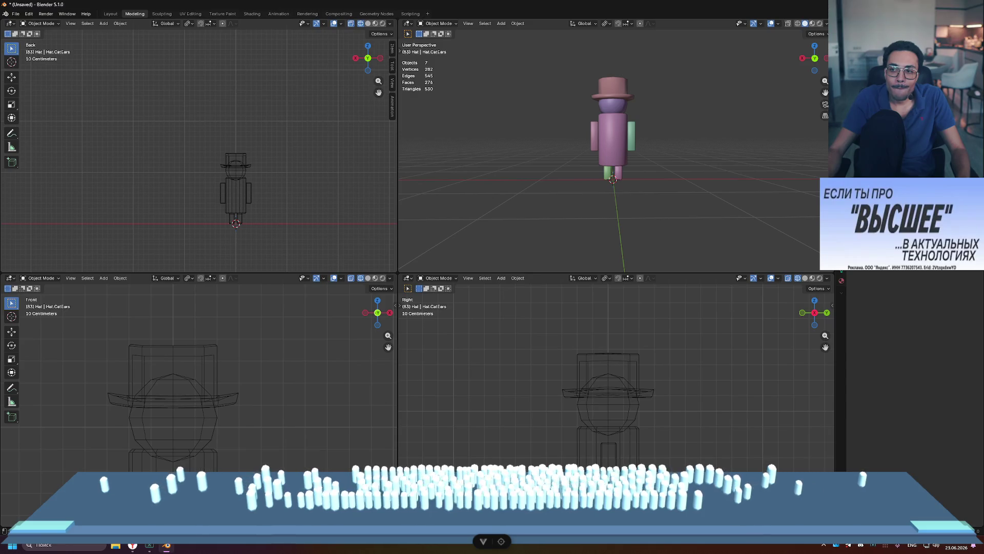
key(ctrl+z)
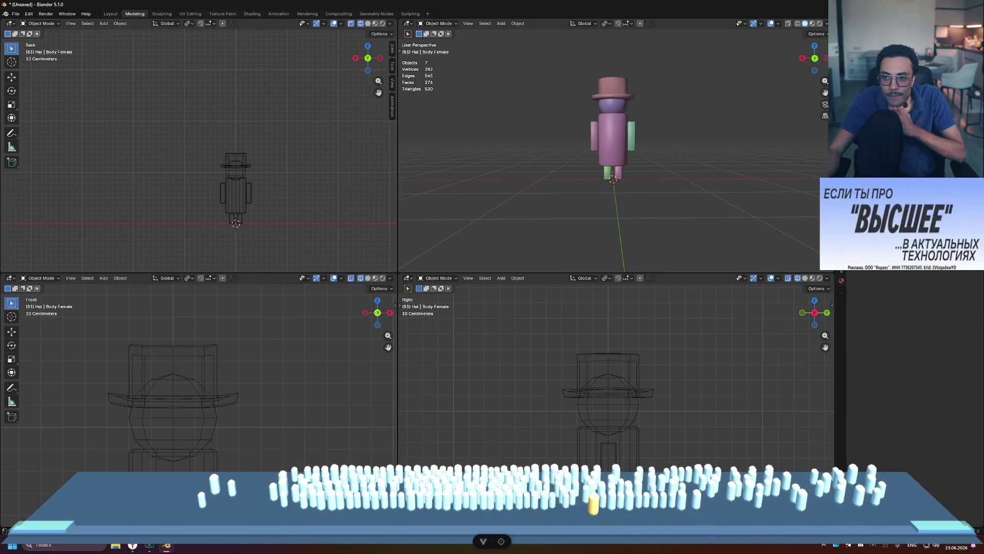
key(ctrl+z)
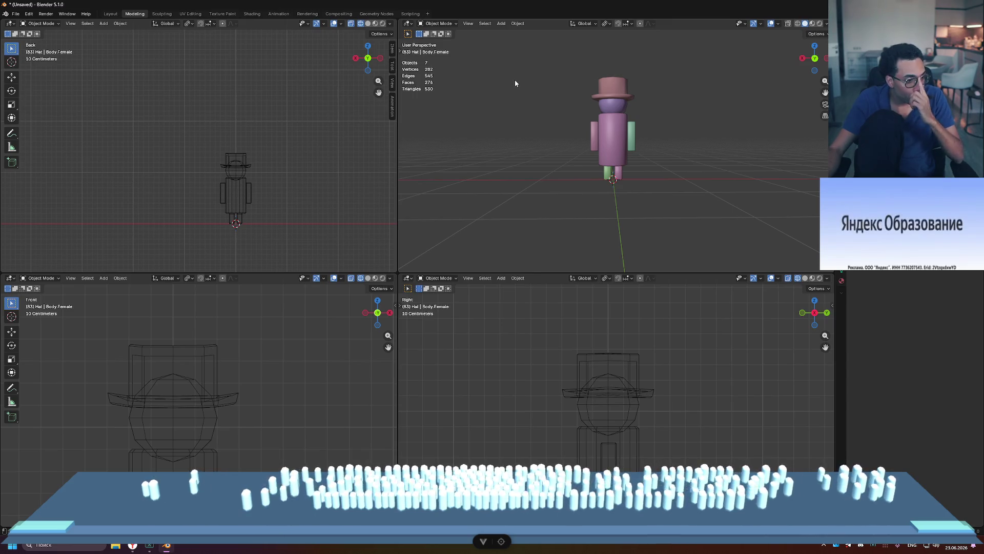
scroll(656, 169, down, 5)
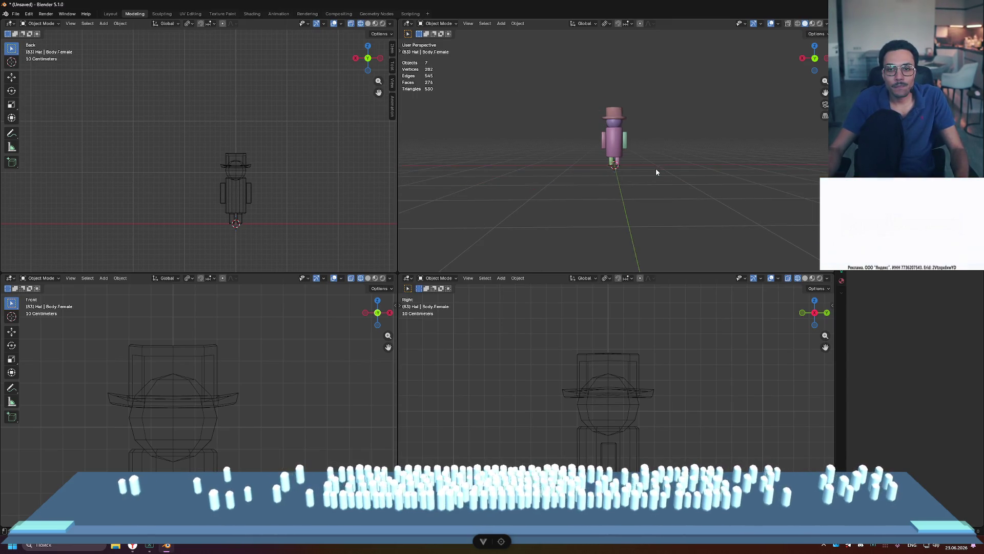
- Delete the top hat and select the cat ears on the character's head
scroll(657, 168, up, 7)
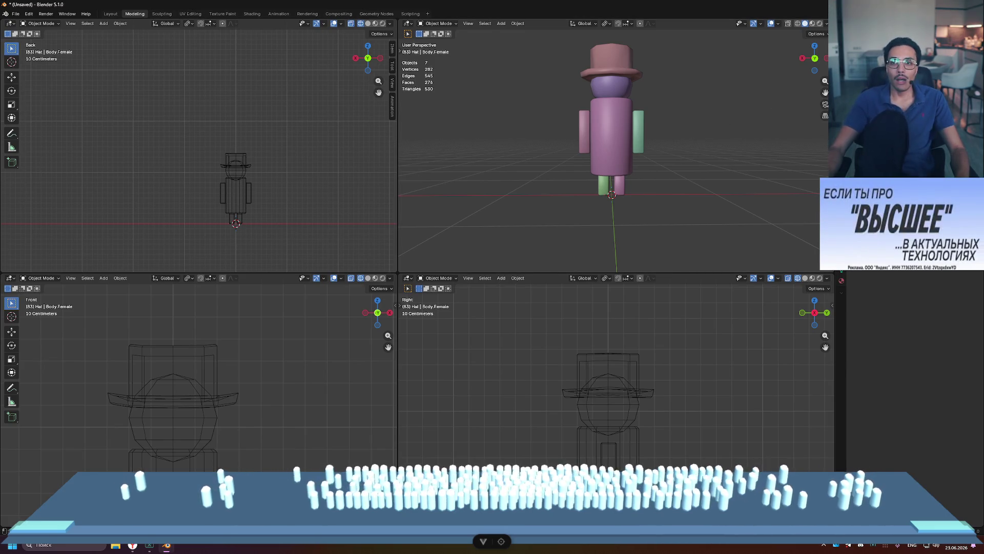
mouse_move(641, 118)
middle_down()
mouse_move(522, 128)
mouse_move(692, 126)
mouse_move(677, 149)
middle_up()
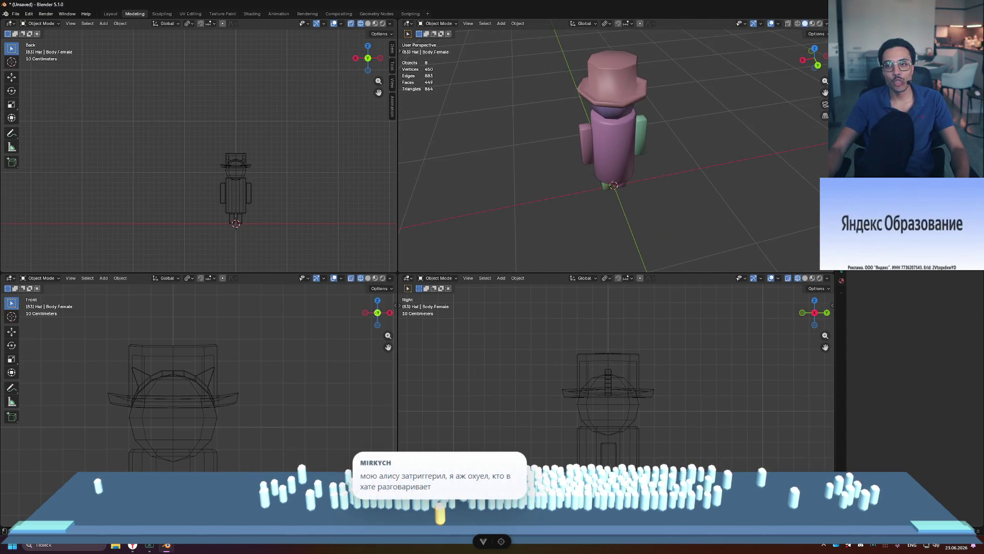
key(Delete)
click(630, 75)
middle_drag(636, 87, 698, 69)
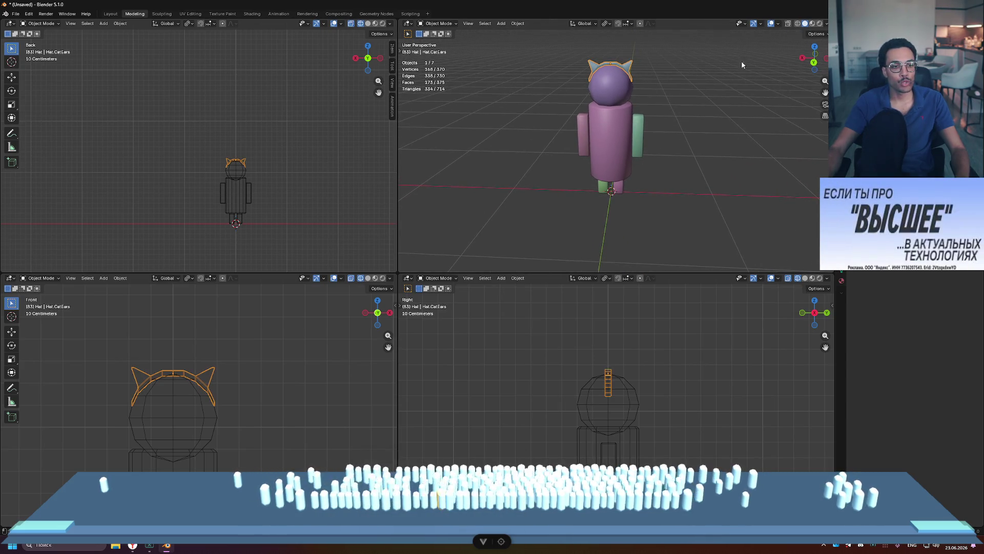
- Undo back to the cat-ears version and select the ears, framing them close up
key(ctrl+z)
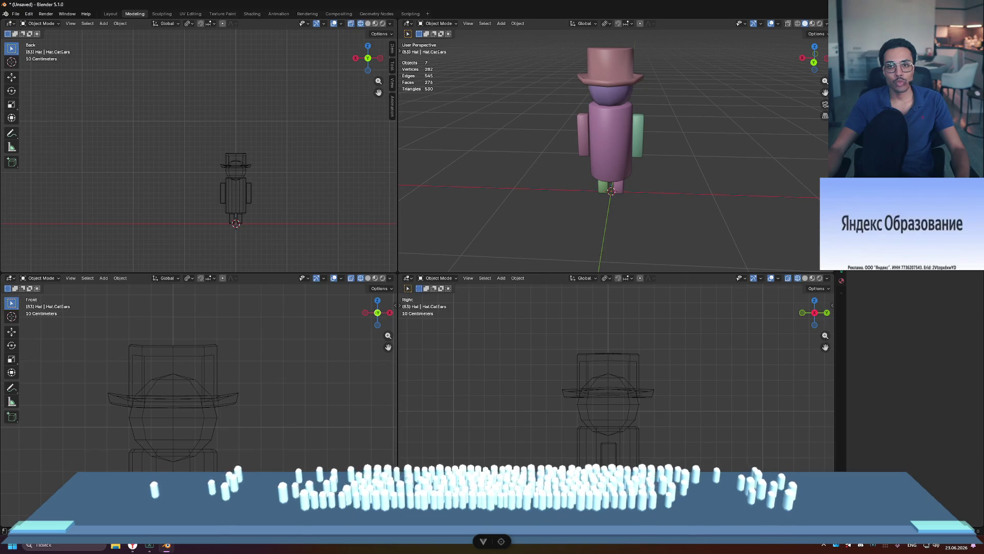
key(Delete)
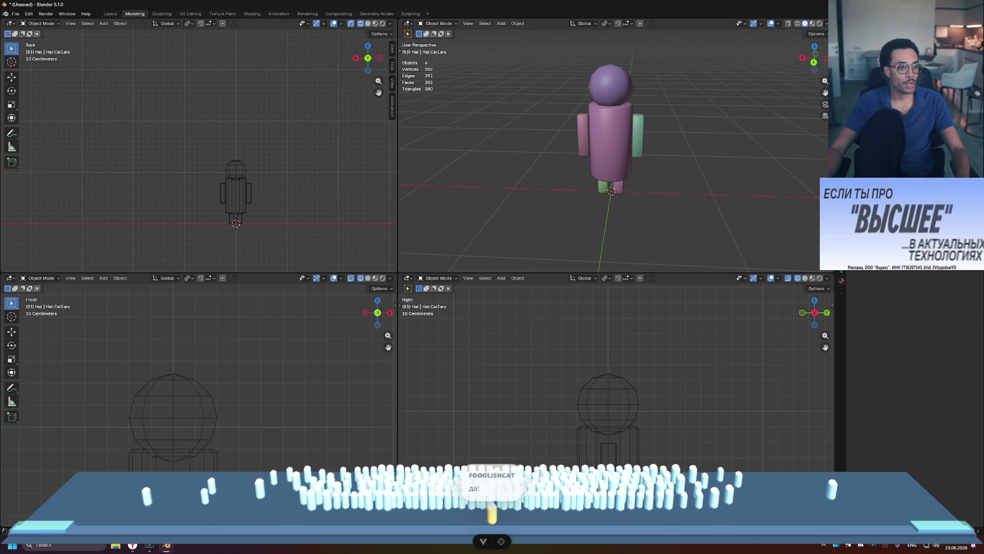
key(ctrl+z)
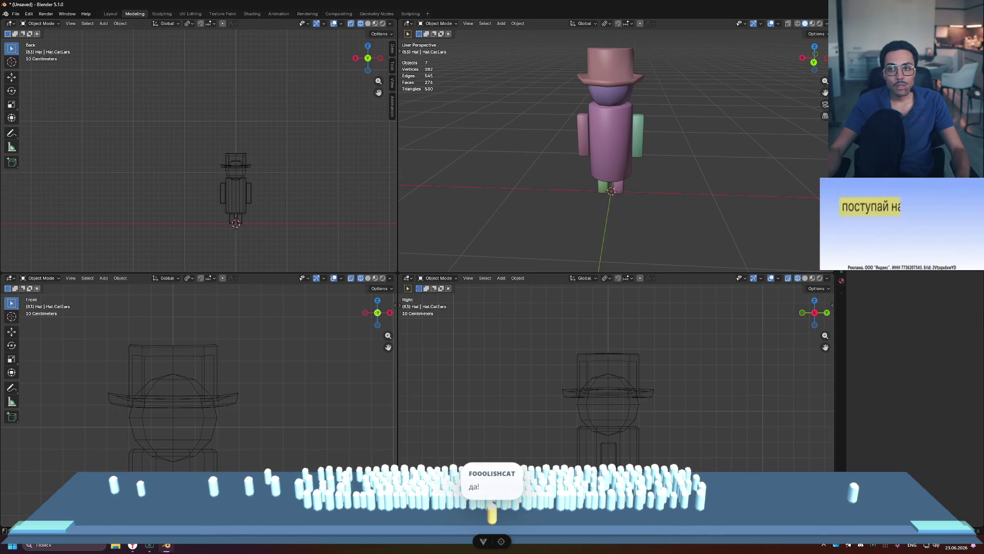
key(ctrl+z)
scroll(656, 49, up, 4)
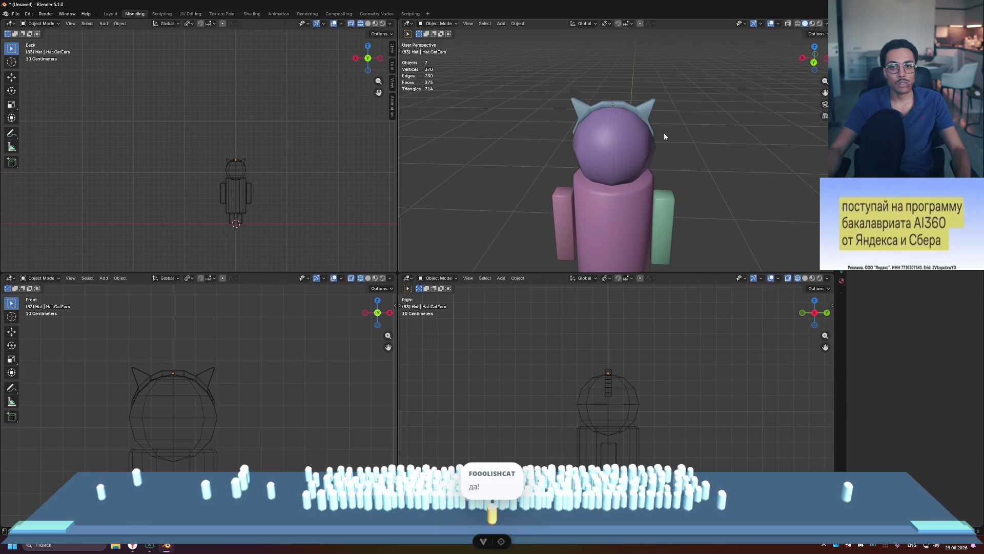
click(610, 107)
scroll(610, 107, up, 3)
mouse_move(610, 107)
shift+middle_down()
mouse_move(662, 138)
mouse_move(658, 146)
shift+middle_up()
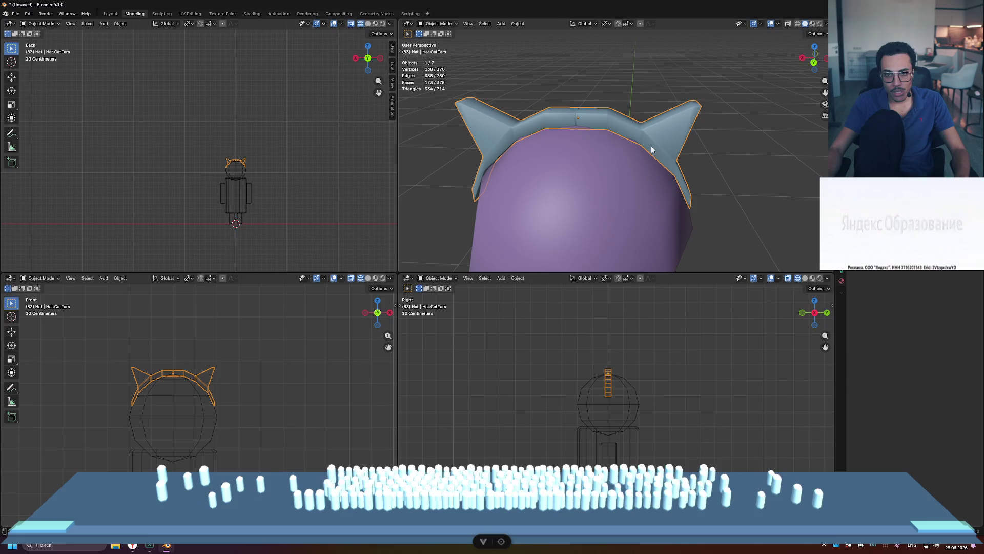
- Maximize the perspective view, orbit low on the head, and switch to the web browser
key(ctrl+space)
scroll(669, 143, down, 5)
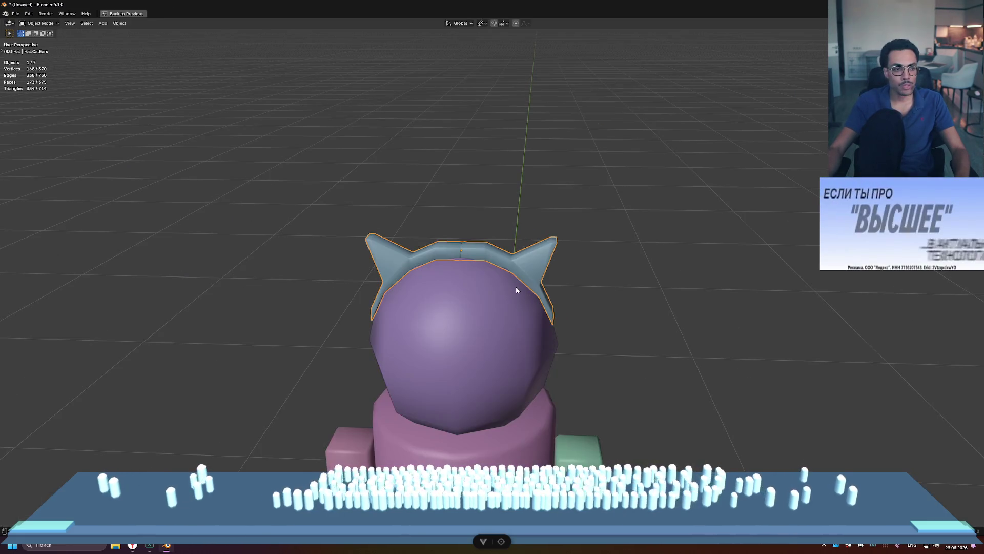
scroll(546, 258, down, 2)
mouse_move(561, 235)
middle_down()
mouse_move(568, 223)
mouse_move(561, 235)
middle_up()
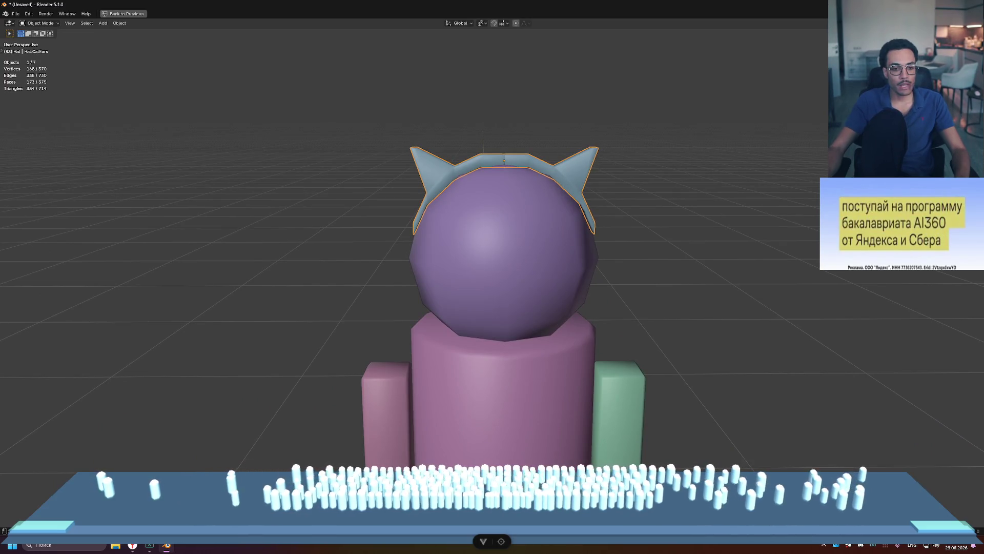
key(alt+Tab)
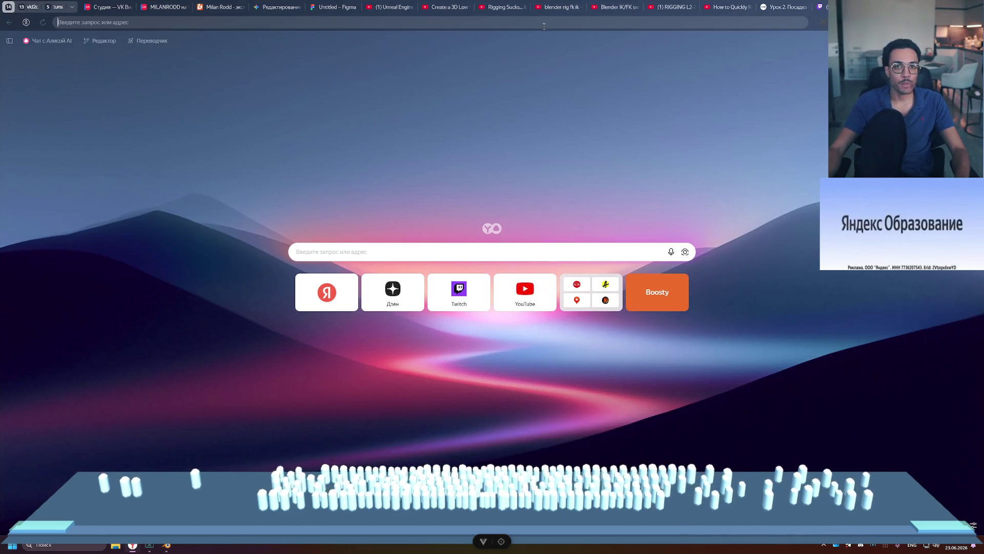
- Search for headwear with ears in the address bar using the Russian layout
click(546, 23)
key(alt+shift)
text(голо)
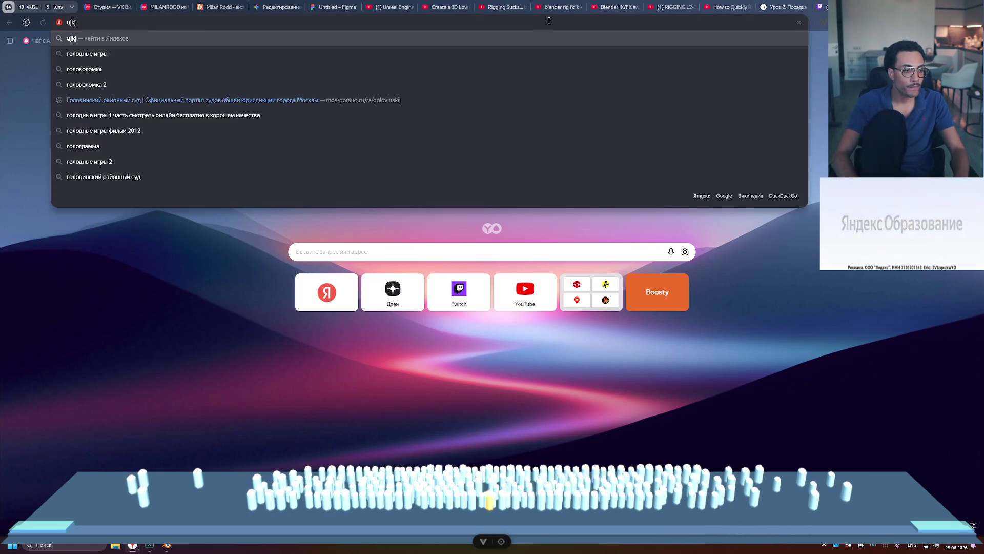
text(вной )
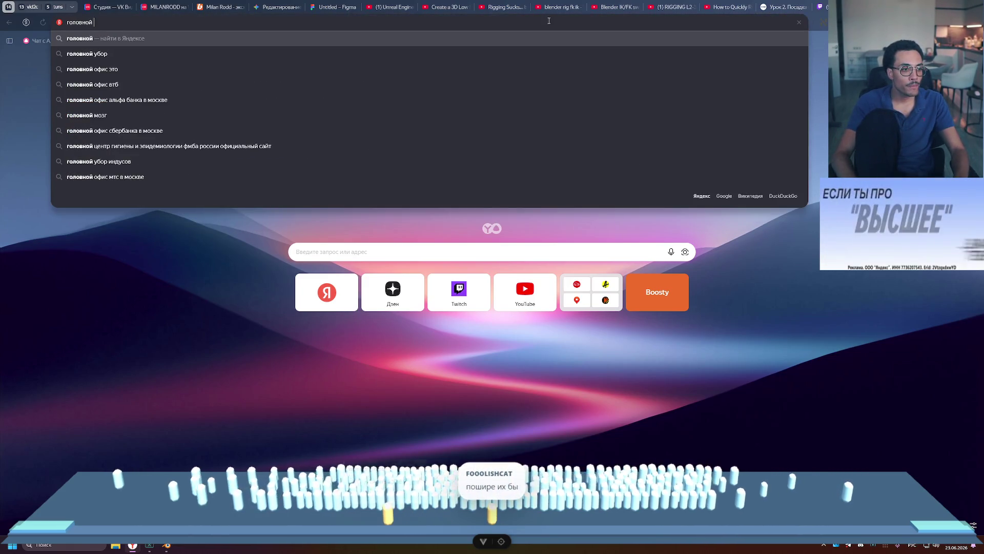
text(убо)
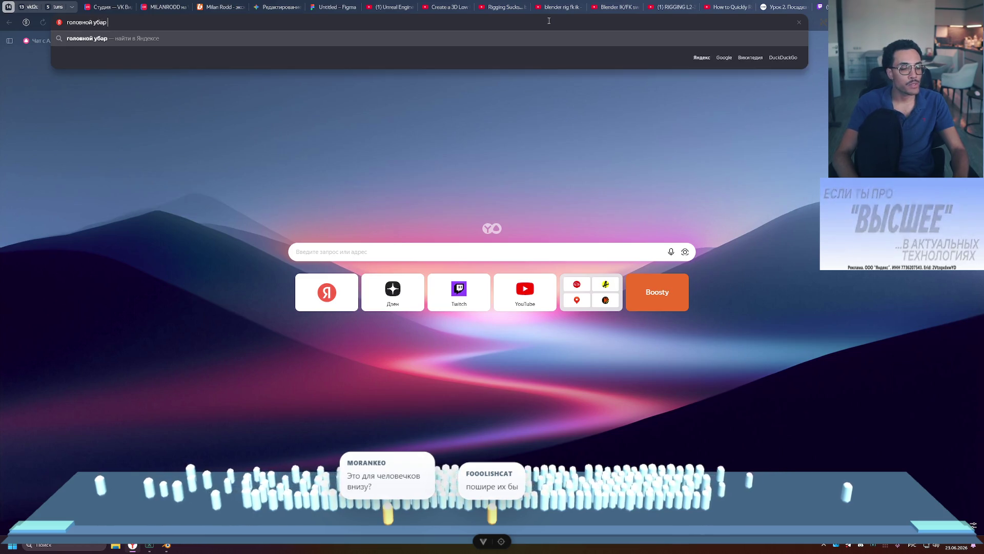
text(средневековья)
text(ор ушки)
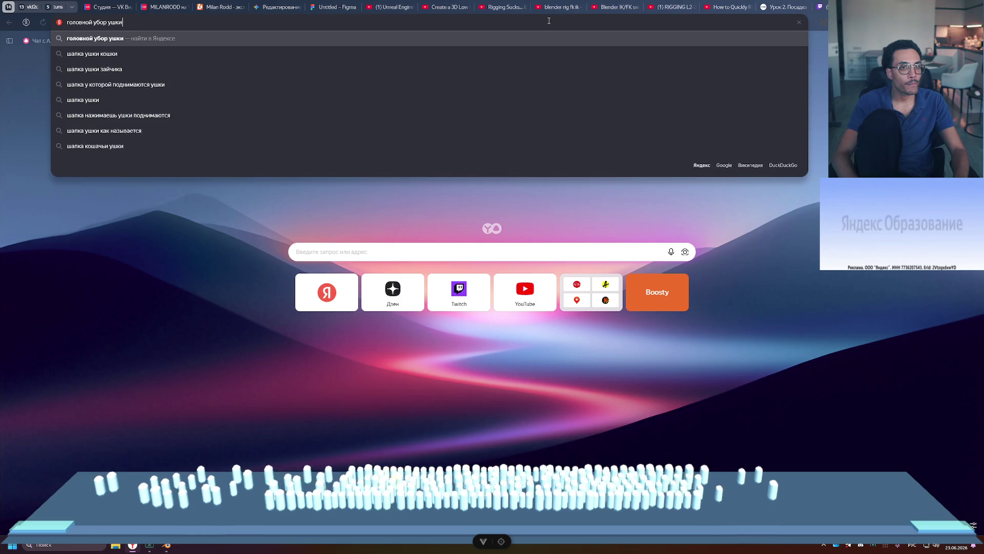
key(Return)
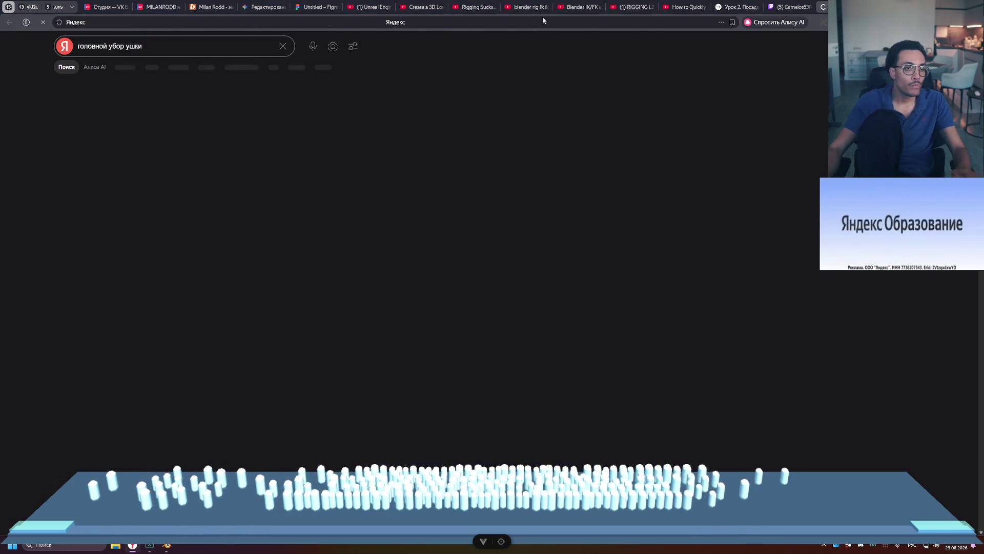
- Refine the query to 'головной убор кошачьи ушки' and show the image results
click(166, 48)
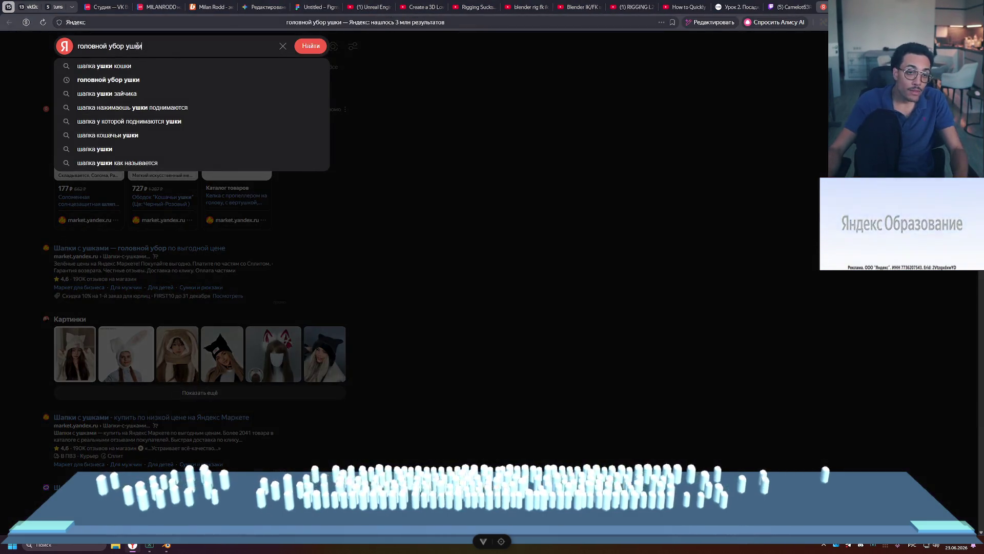
click(126, 40)
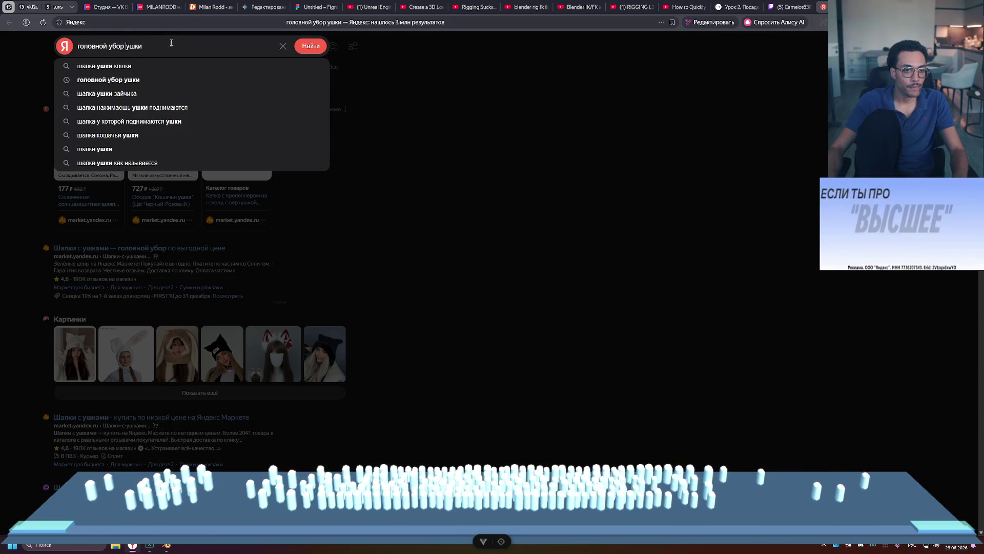
text(кошачьи)
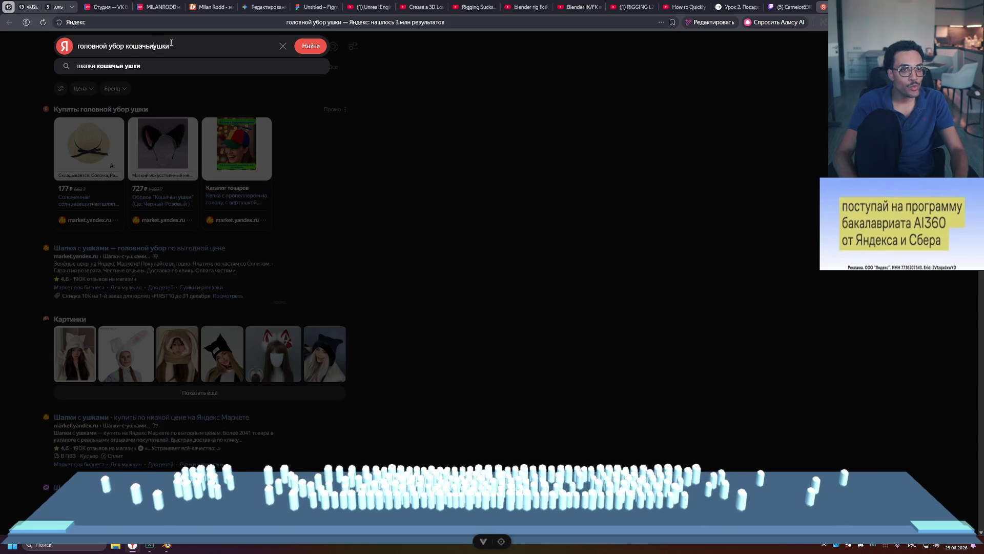
key(Return)
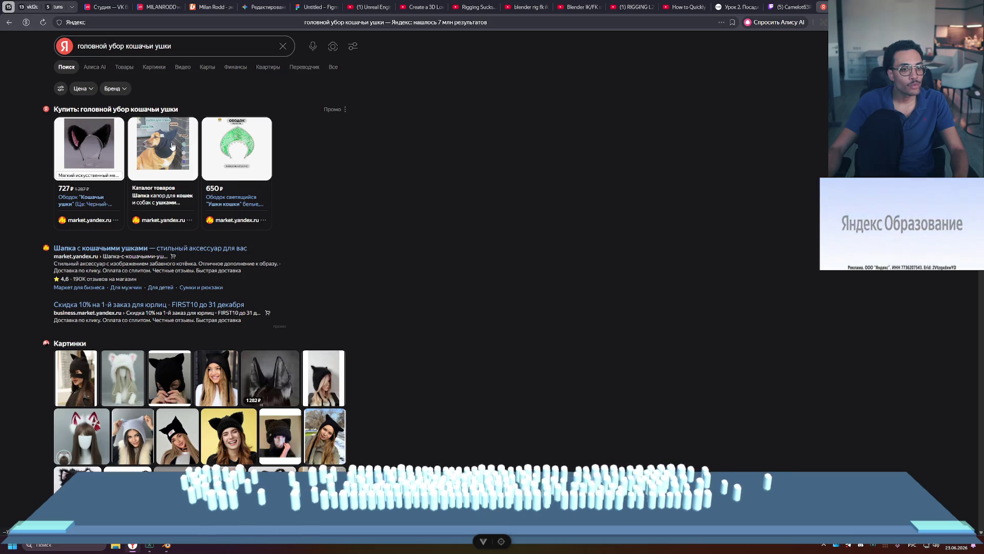
click(153, 67)
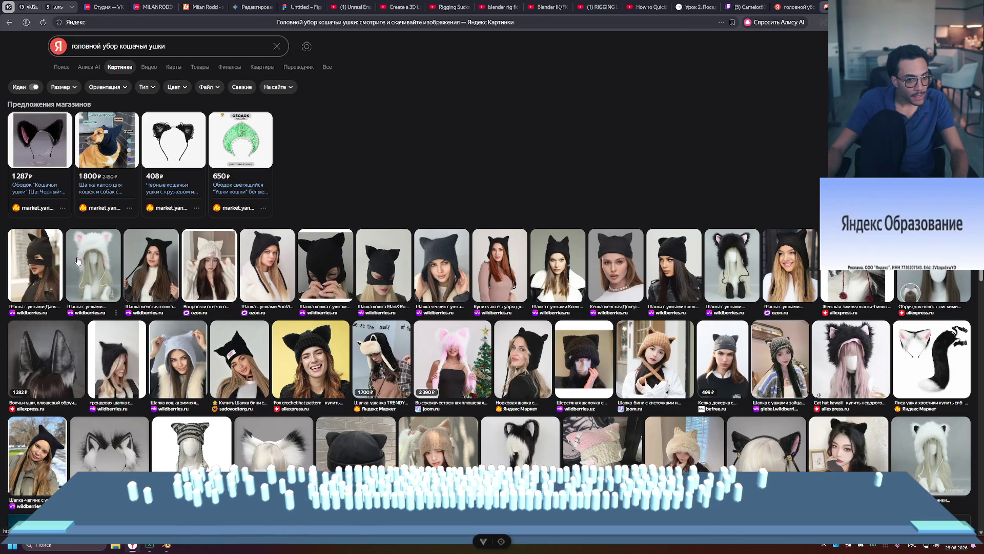
- Change the query to 'ободок кошачьи ушки' and run the search
scroll(333, 240, down, 3)
scroll(212, 255, up, 1)
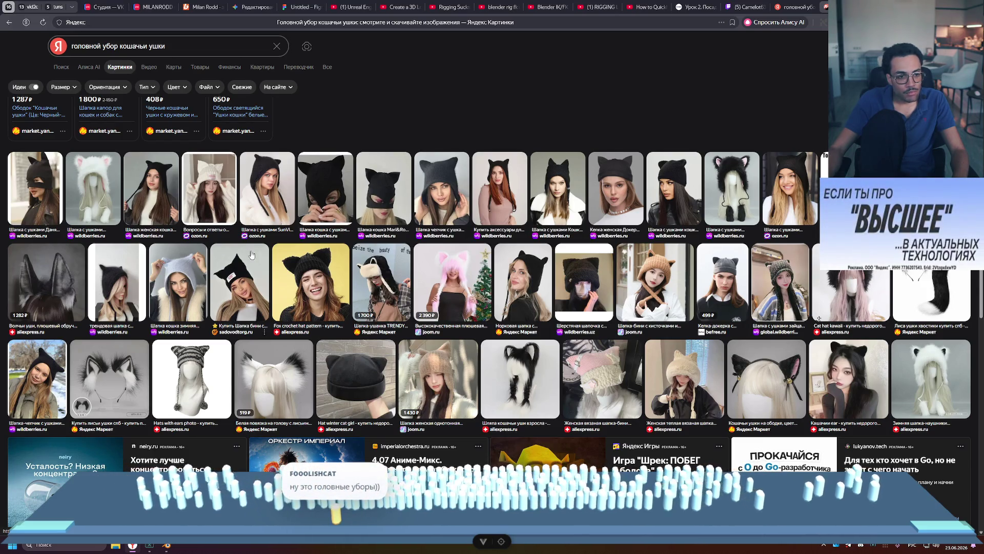
scroll(165, 244, down, 6)
scroll(164, 241, up, 7)
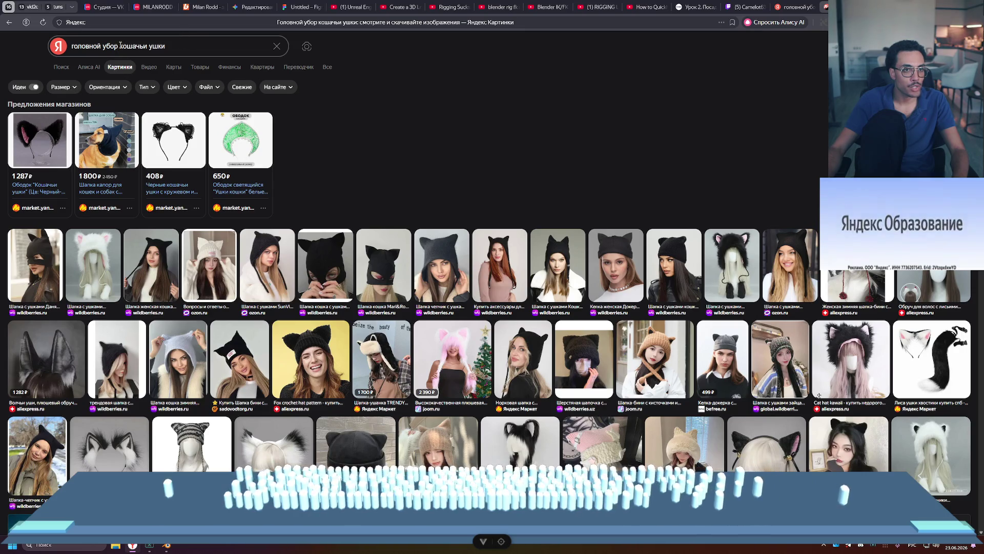
drag(119, 46, 21, 36)
key(BackSpace)
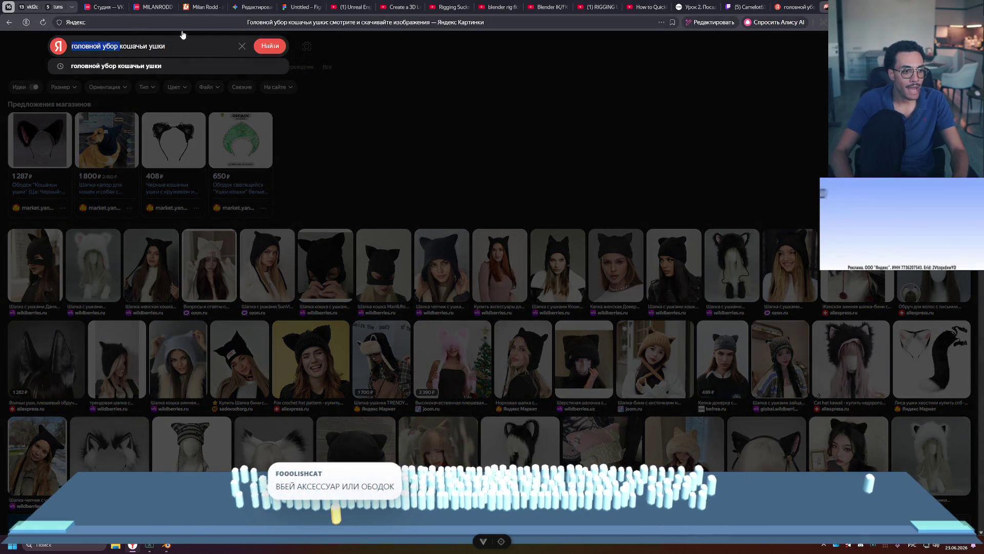
text(ободок)
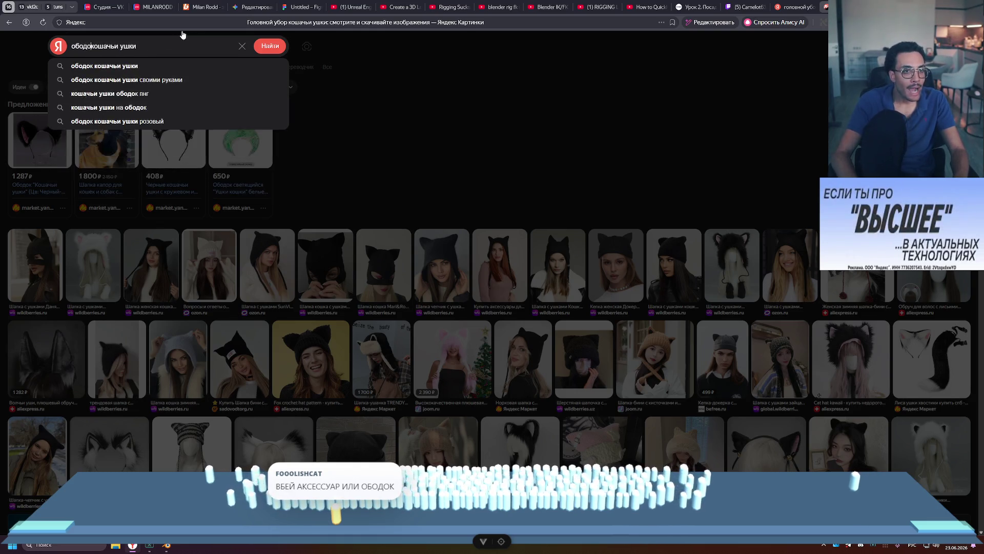
key(Return)
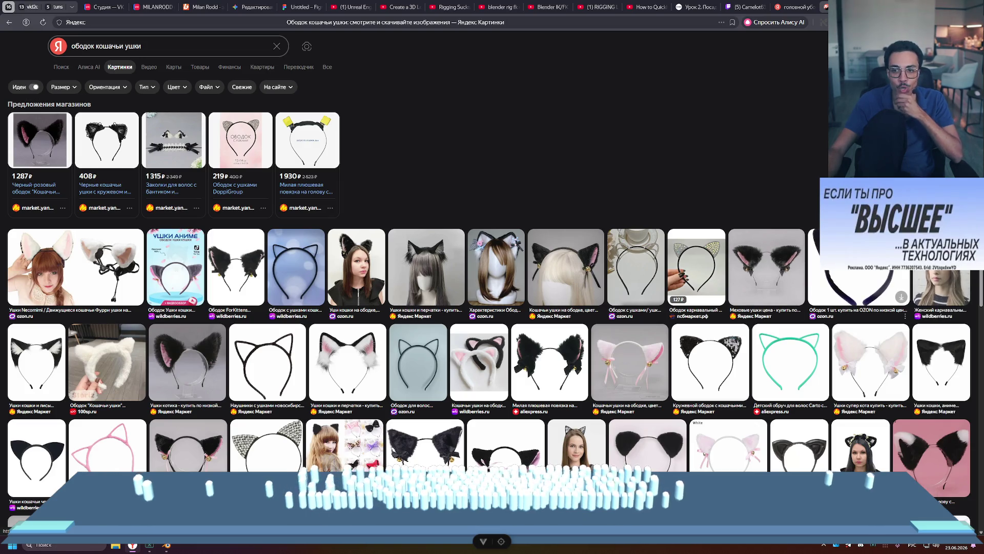
- Open the black headband image in a new tab, view it, and return to Blender
right_click(840, 276)
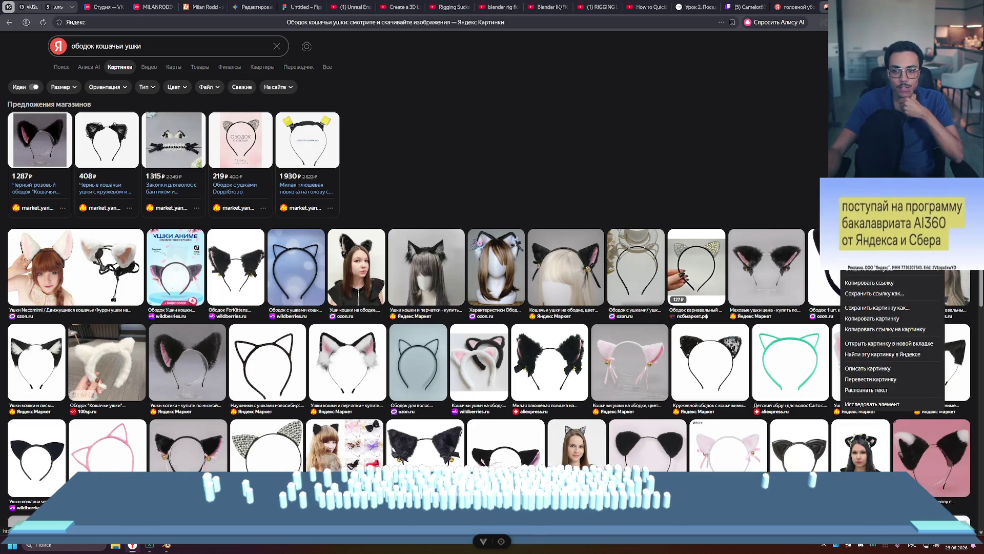
mouse_move(878, 276)
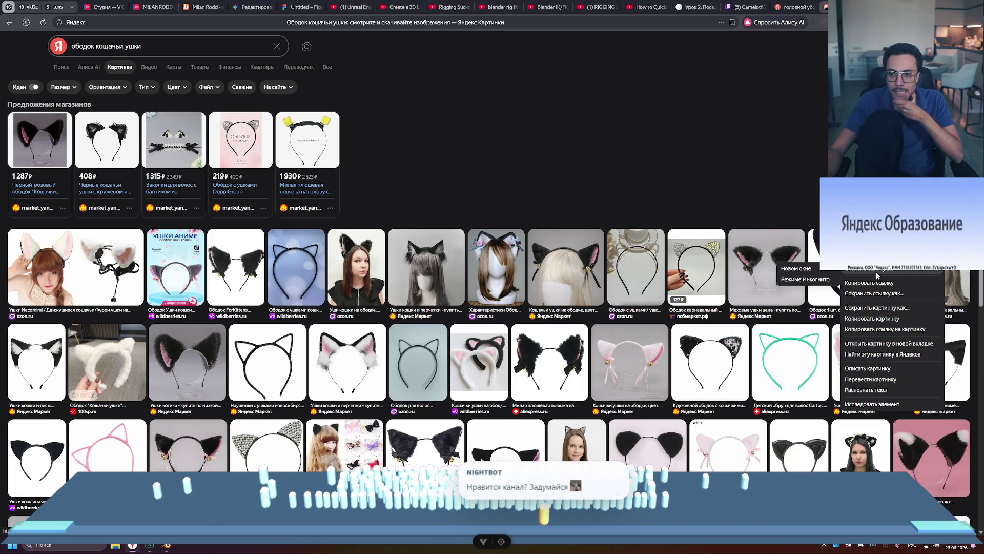
click(877, 343)
click(825, 7)
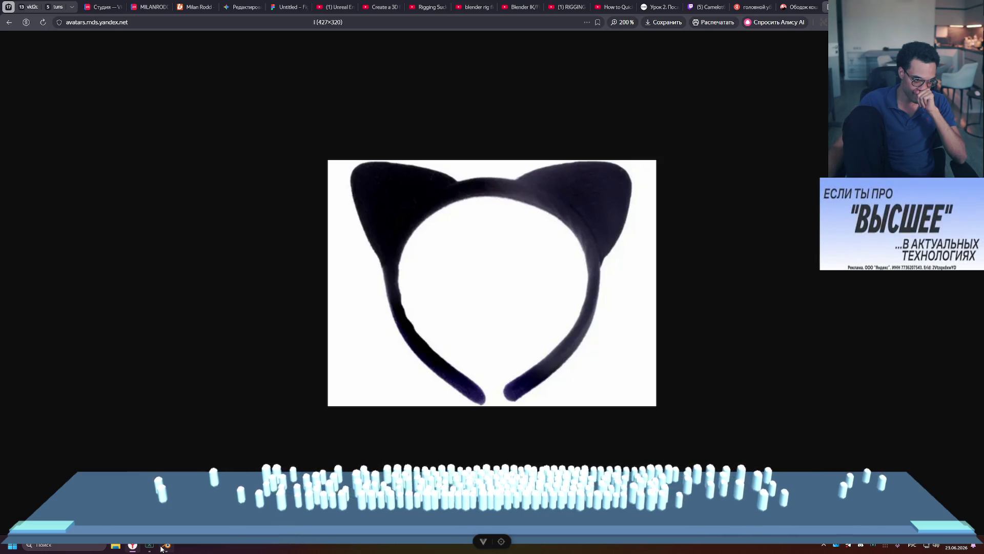
click(162, 547)
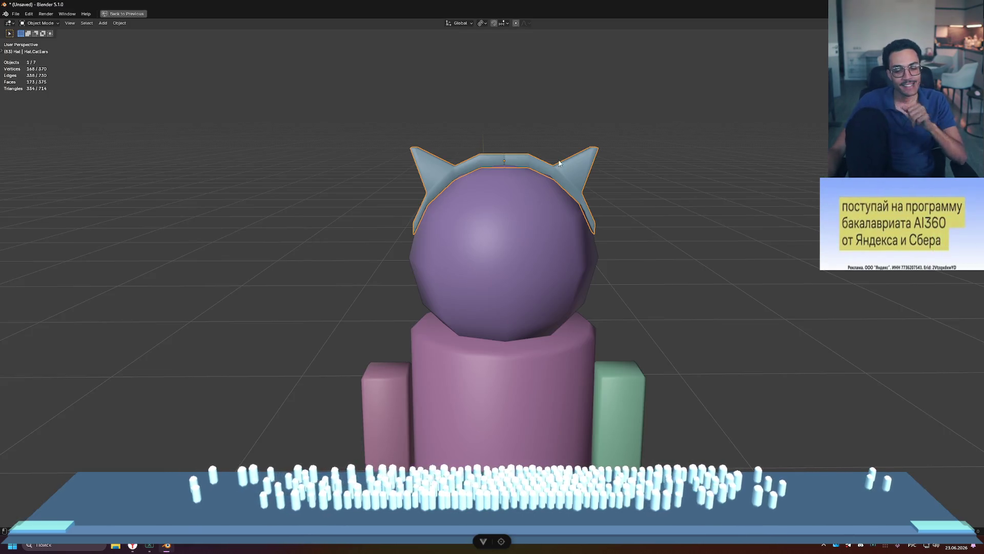
- Delete the cat-ears hat, restore the quad view, and check the headband reference image
mouse_move(552, 149)
middle_down()
mouse_move(562, 159)
mouse_move(546, 174)
middle_up()
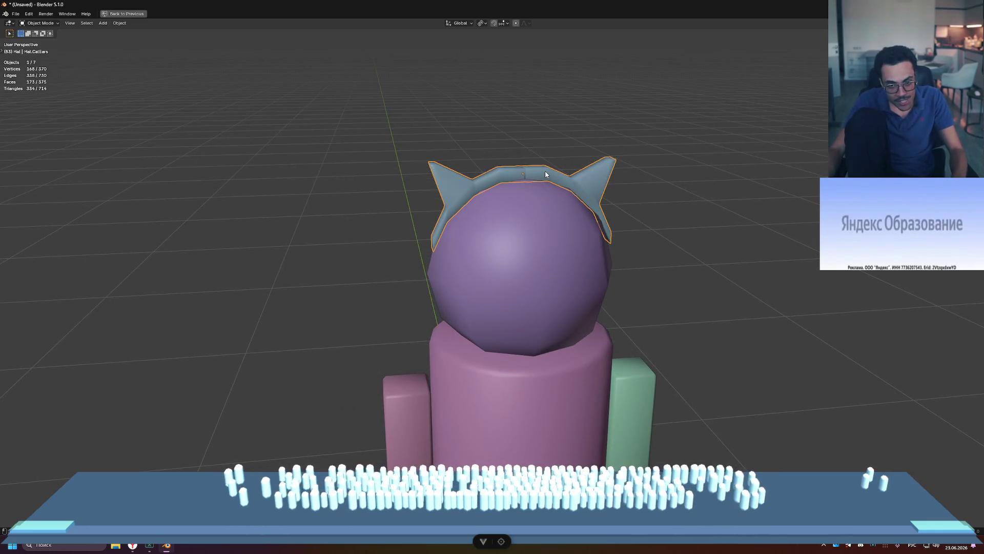
key(Delete)
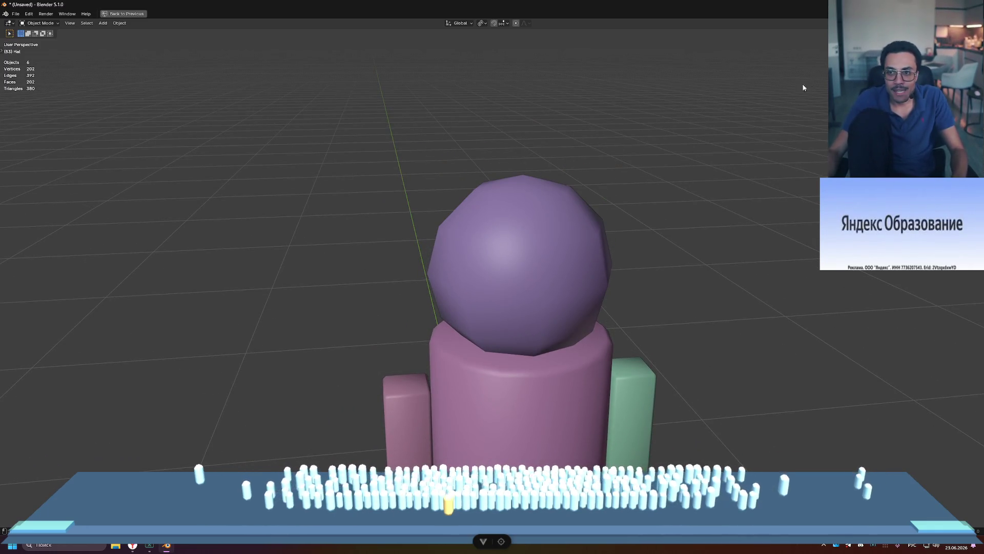
key(ctrl+space)
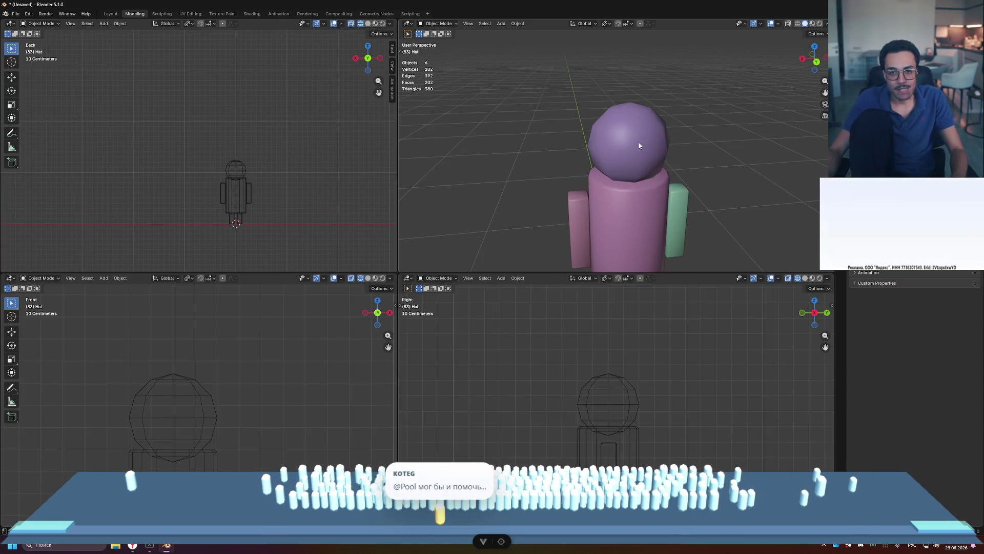
key(alt+Tab)
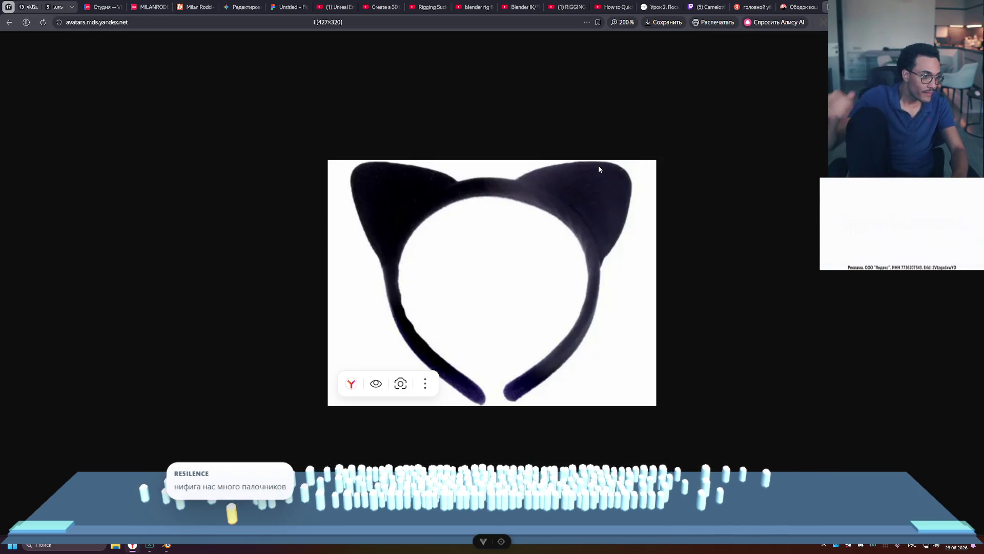
click(163, 546)
- Maximize the perspective view, orbit to look down on the figure, then restore quad view
key(ctrl+space)
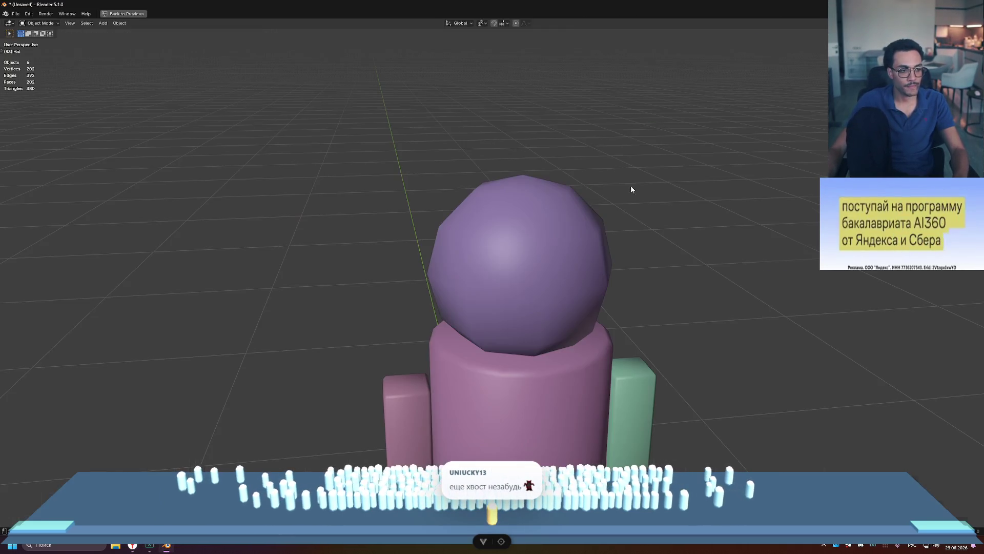
mouse_move(593, 206)
middle_down()
mouse_move(633, 237)
mouse_move(655, 148)
mouse_move(630, 166)
middle_up()
middle_drag(562, 178, 516, 209)
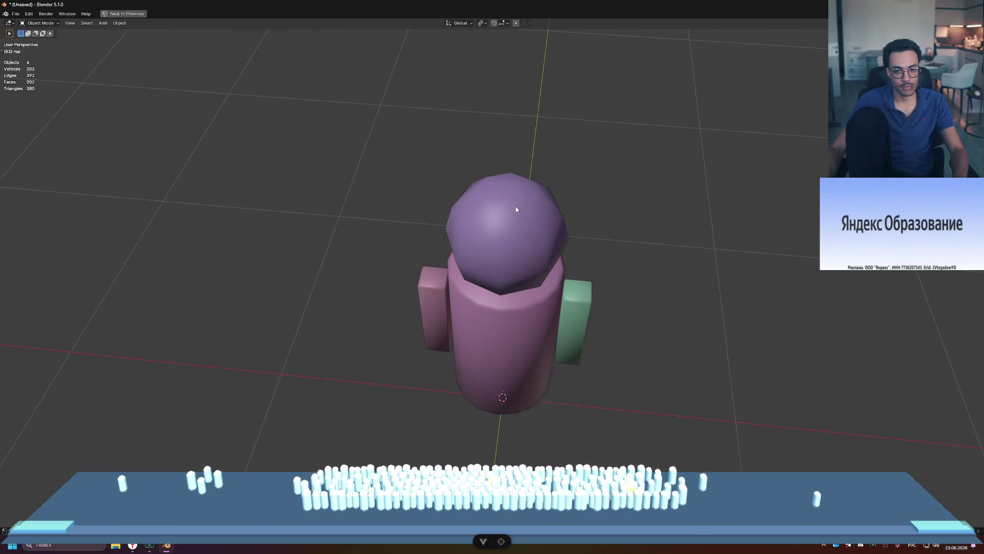
key(ctrl+space)
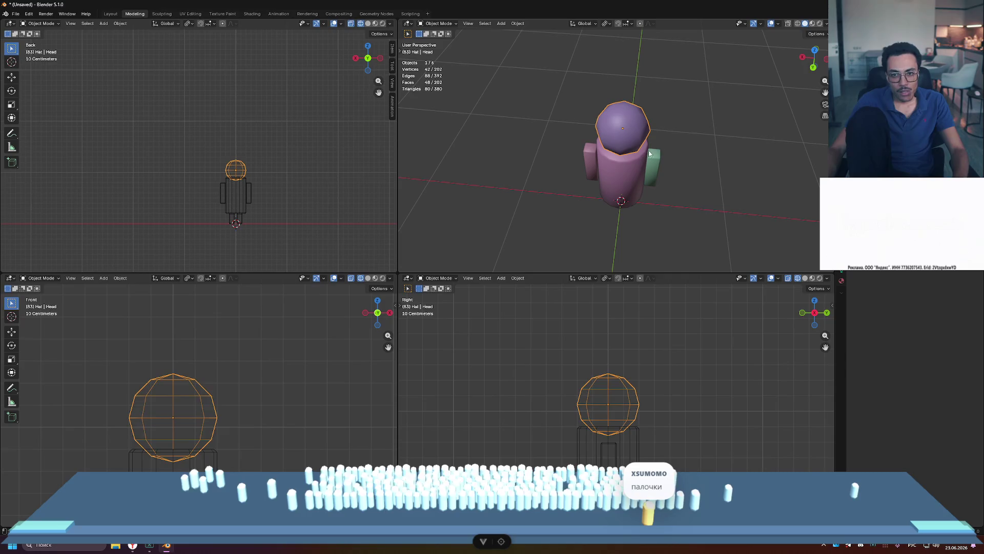
- Add a cube beneath the figure as a pedestal
click(697, 142)
right_click(709, 152)
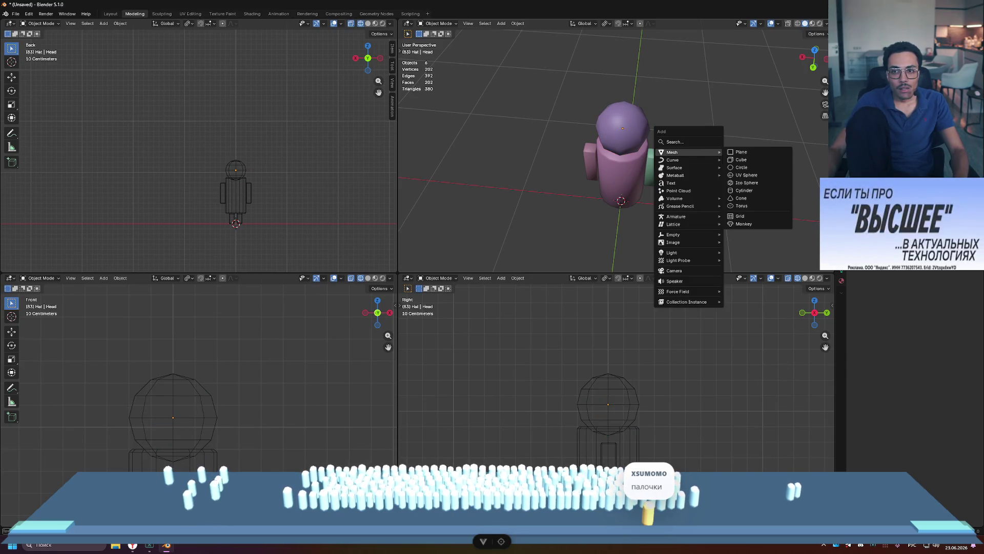
key(shift+a)
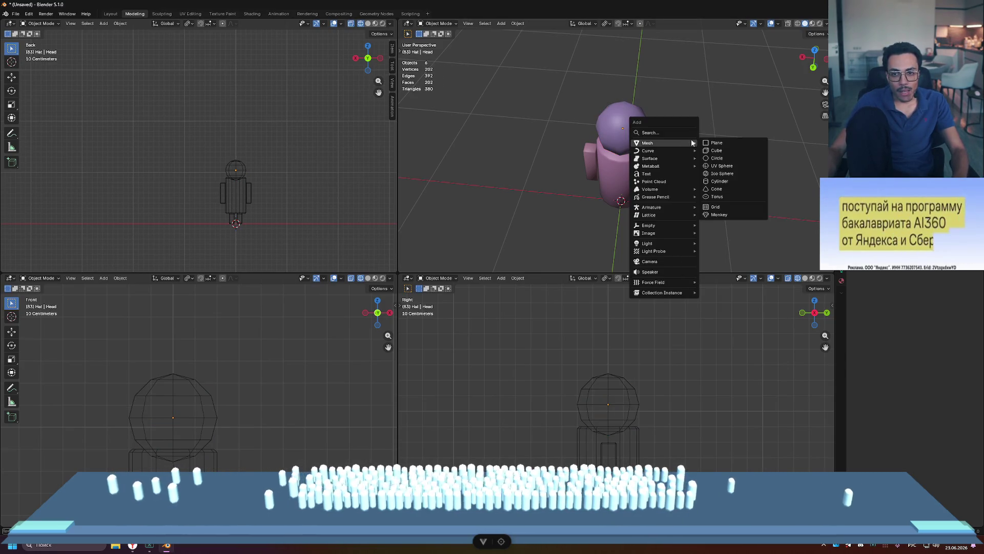
click(736, 150)
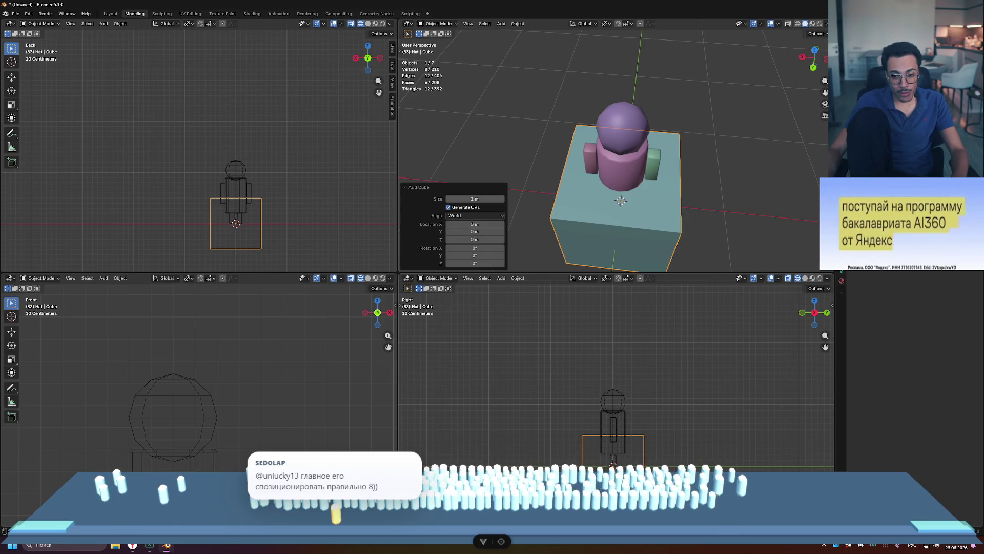
- Cut an edge loop through the middle of the pedestal cube and return to Object Mode
key(Tab)
key(ctrl+r)
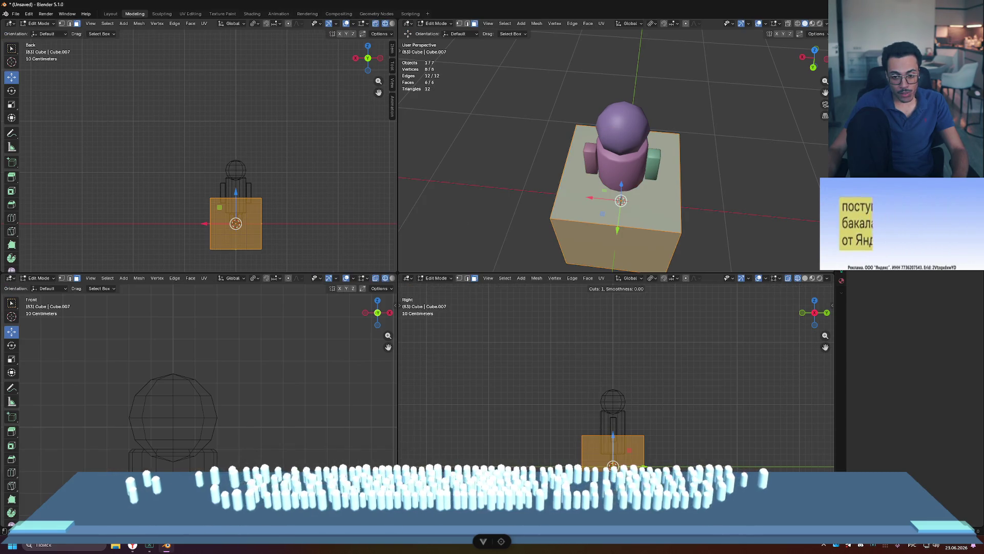
click(617, 451)
click(613, 461)
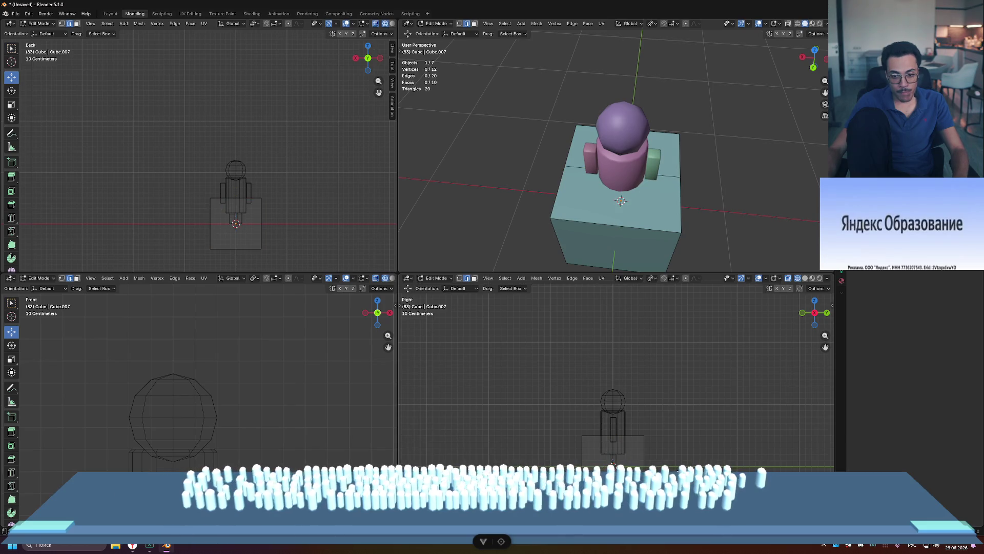
key(Tab)
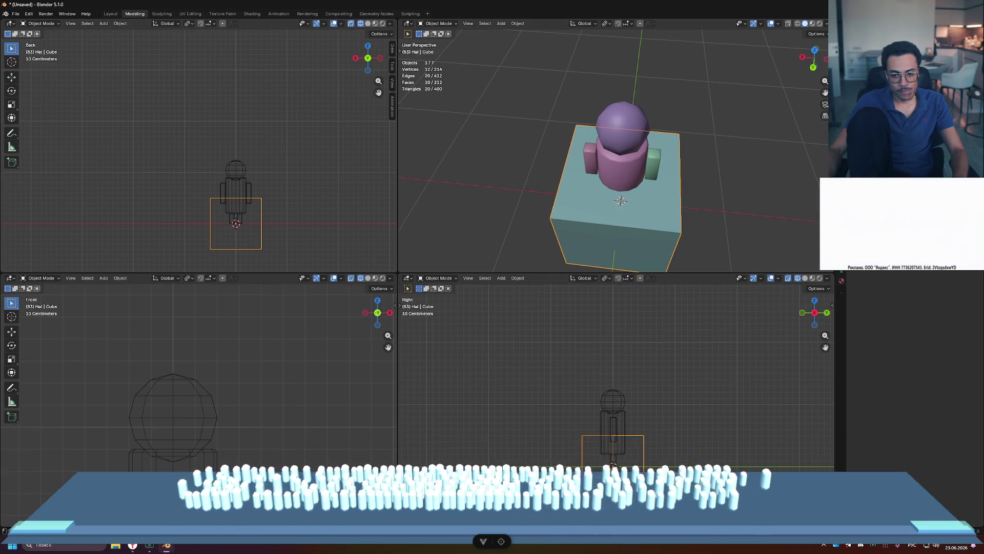
- Toggle Edit Mode on all objects, frame the figure in front view, and reselect the pedestal cube
key(a)
key(Tab)
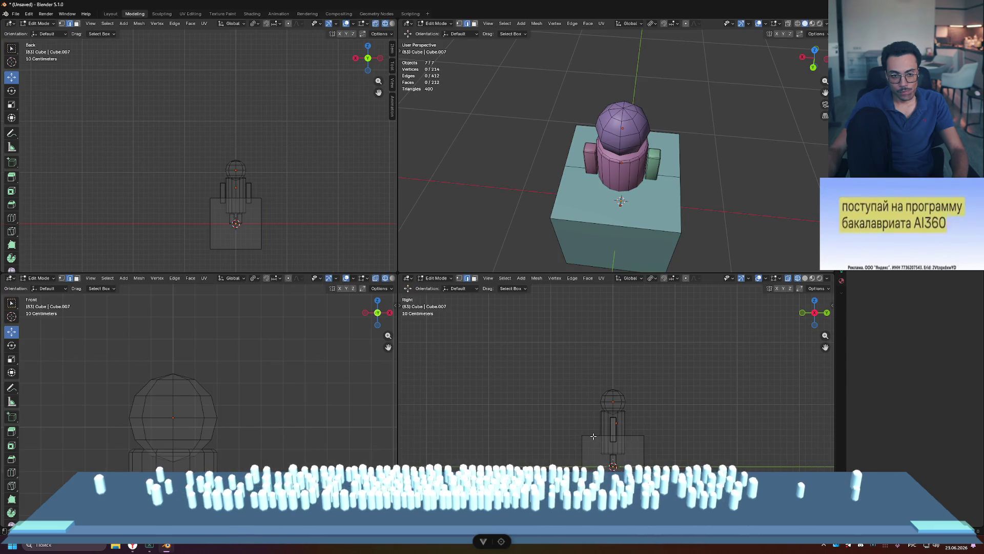
scroll(246, 417, down, 5)
shift+middle_drag(279, 463, 290, 372)
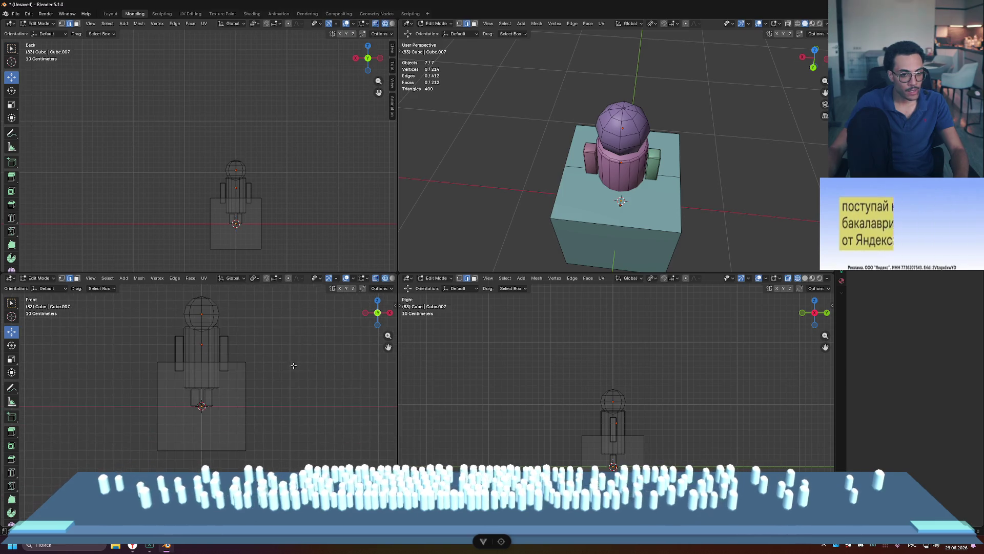
key(Tab)
click(247, 382)
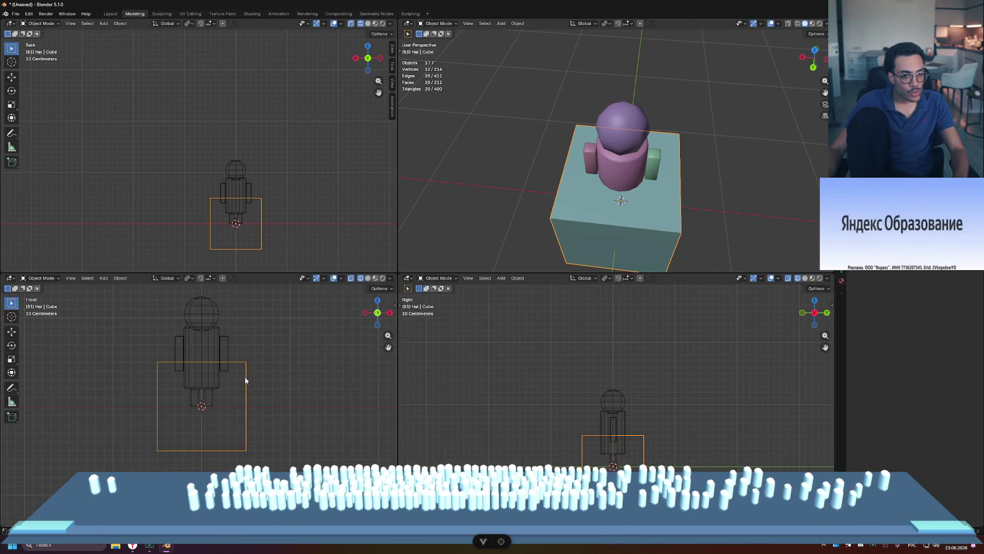
key(Tab)
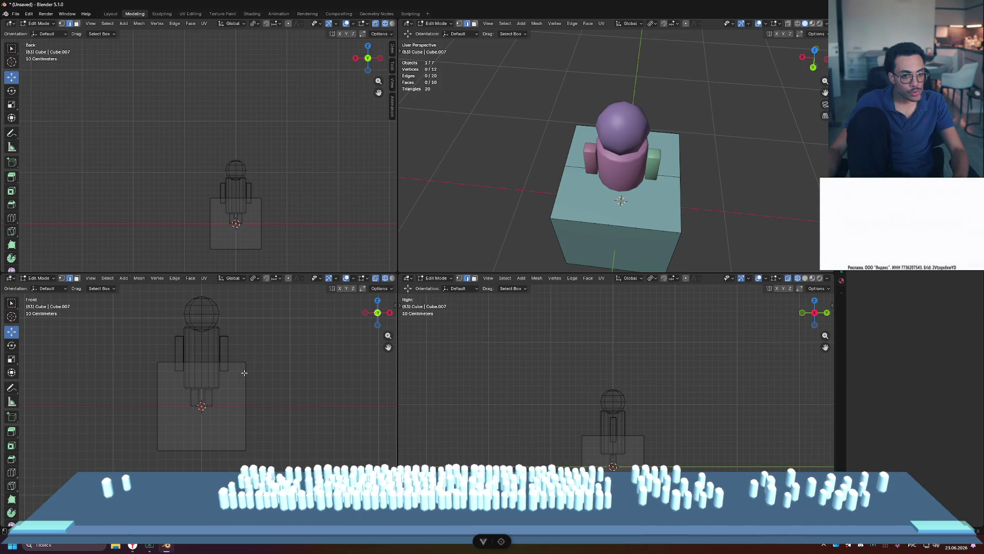
key(Tab)
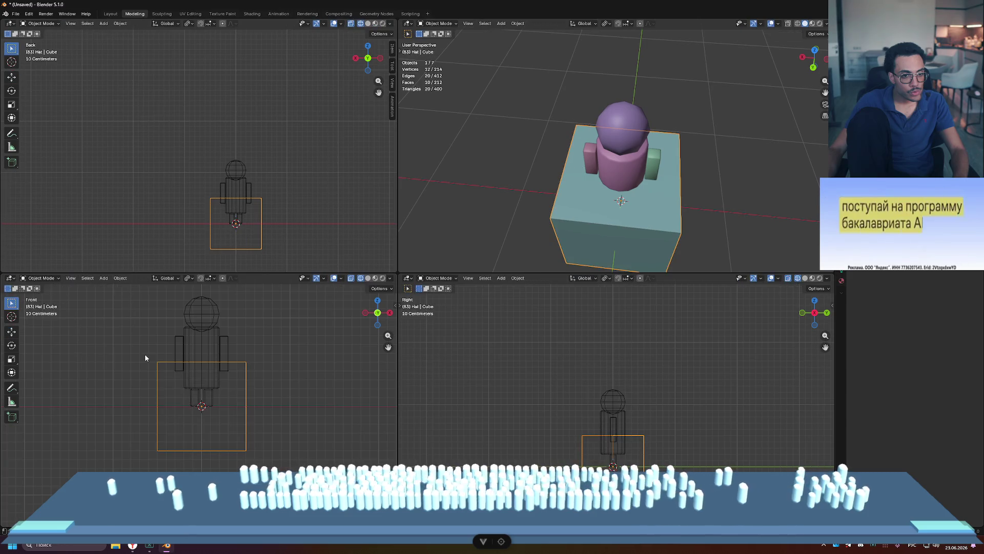
key(a)
click(159, 368)
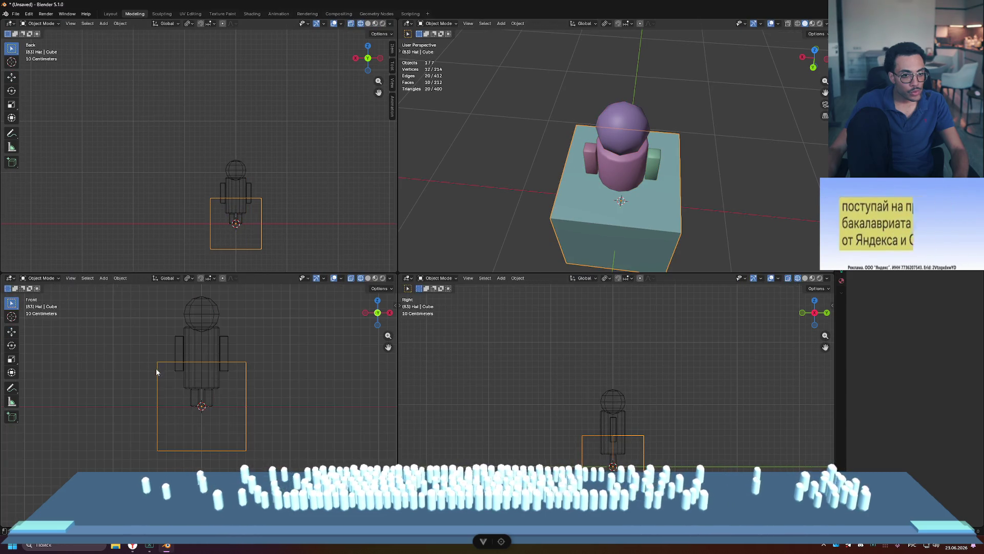
- Box-select the cube's left half, then undo back to the uncut cube
key(Tab)
drag(130, 348, 206, 443)
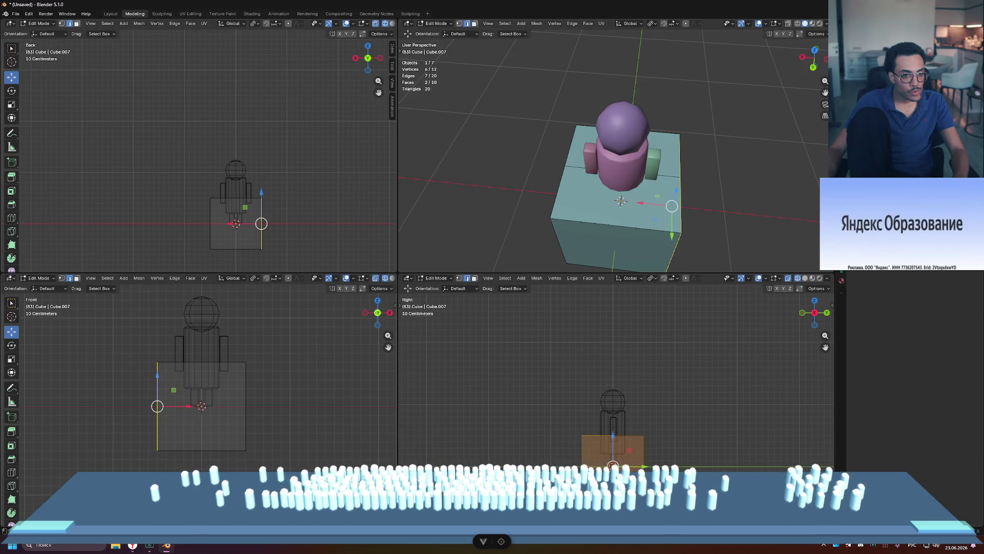
drag(136, 346, 199, 443)
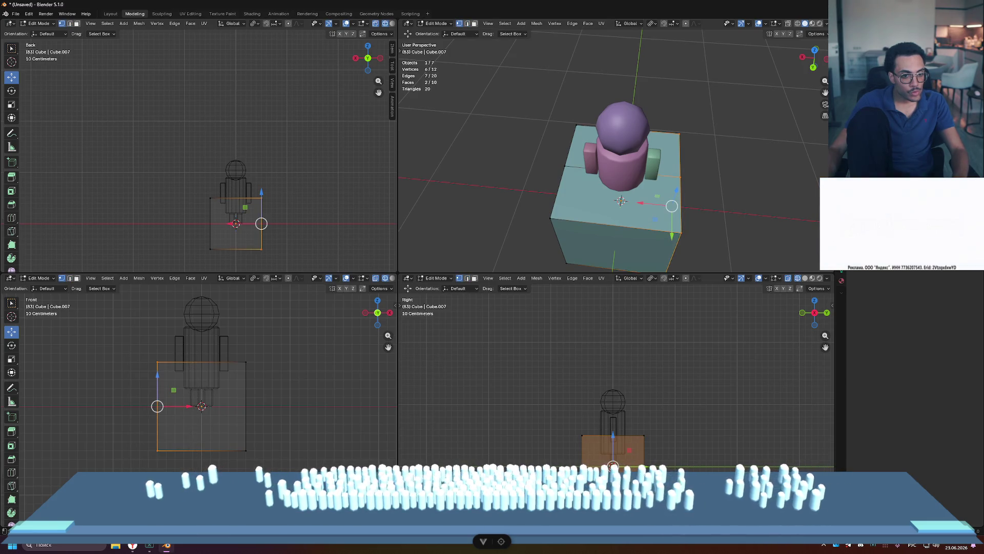
key(2)
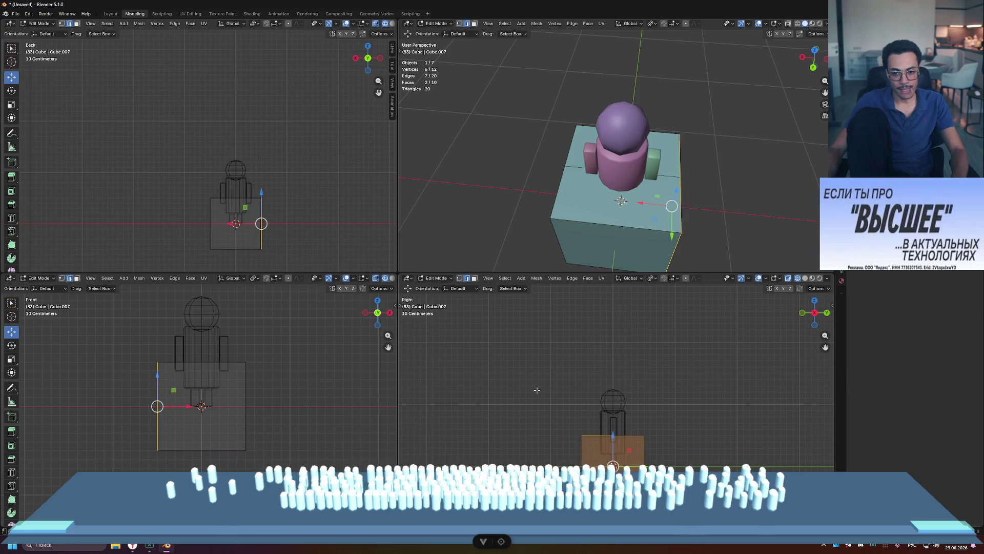
key(ctrl+z)
key(ctrl+z)
key(ctrl+z)
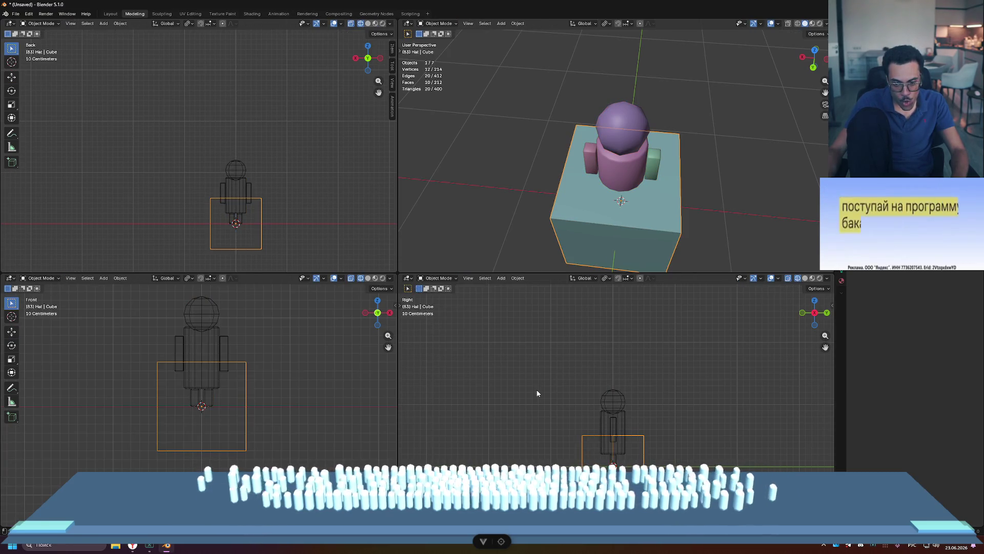
key(ctrl+z)
key(ctrl+z)
key(ctrl+z)
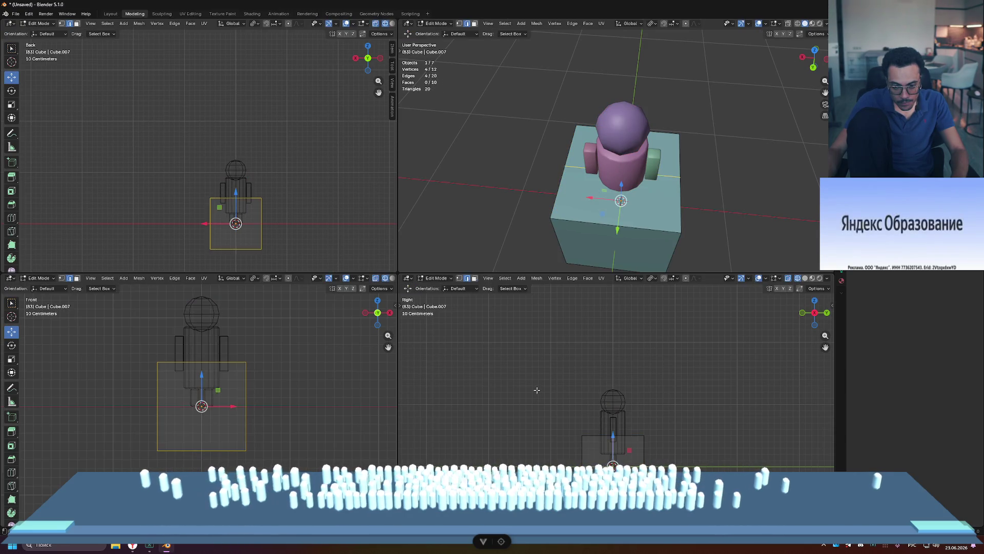
key(ctrl+z)
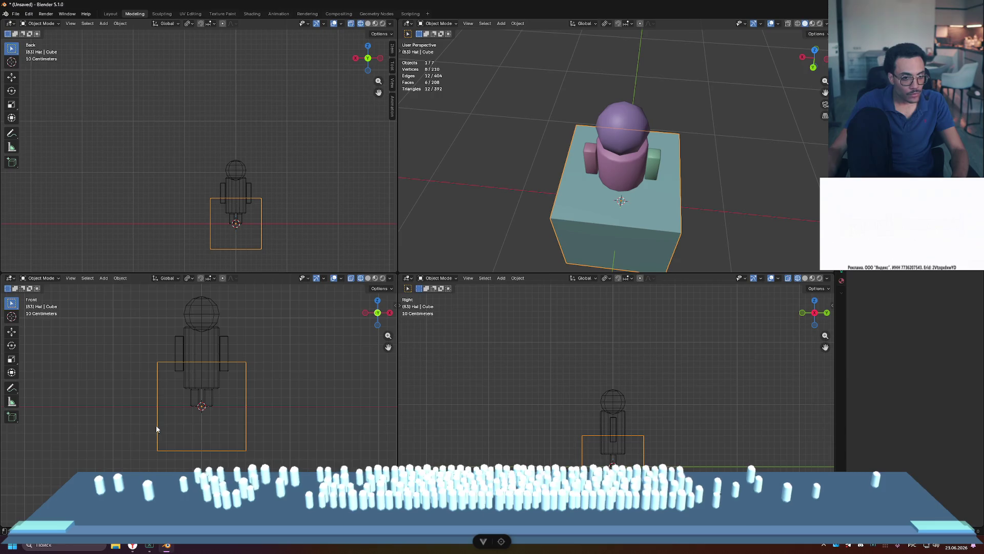
key(ctrl+z)
- Cut a centre edge loop through the cube and delete its left-half vertices
click(175, 414)
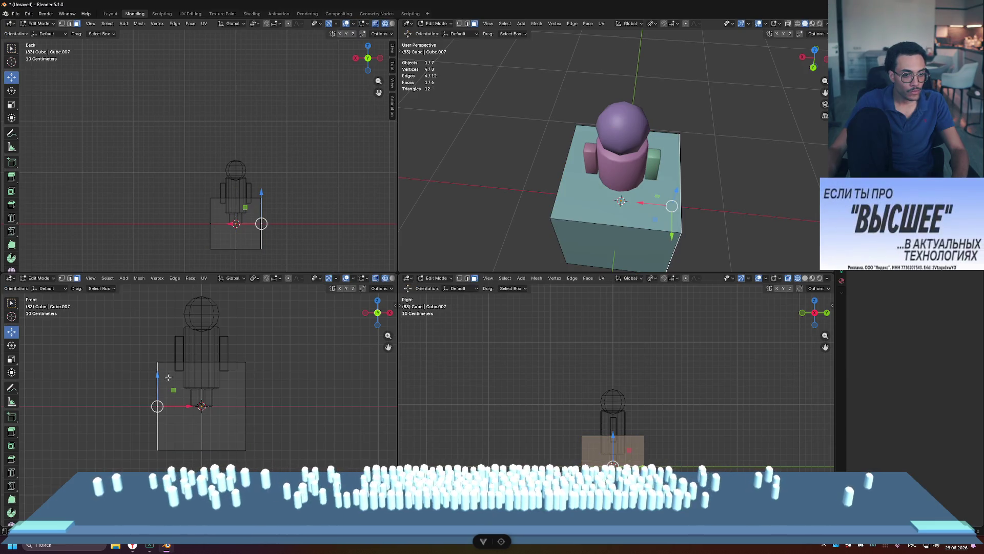
key(ctrl+r)
click(200, 429)
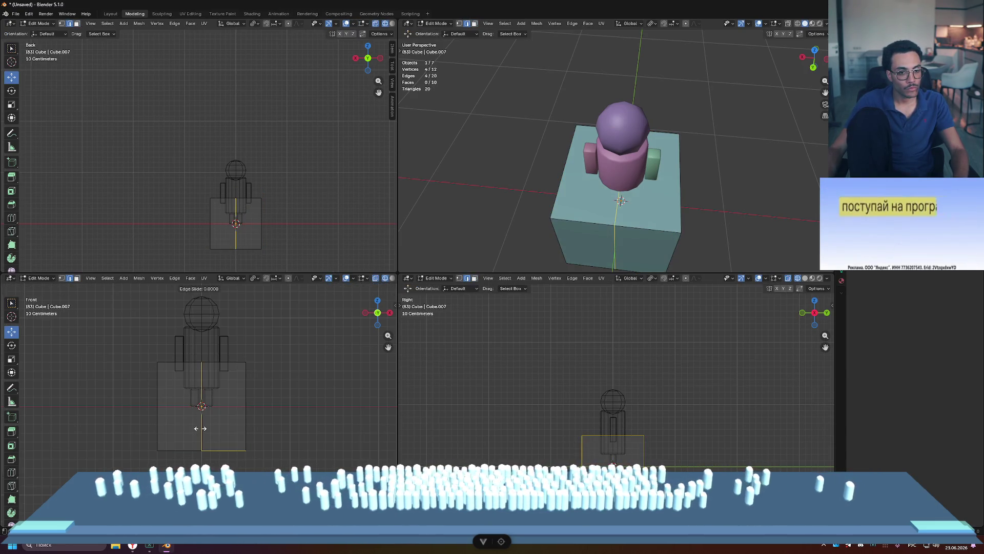
key(1)
drag(138, 356, 190, 443)
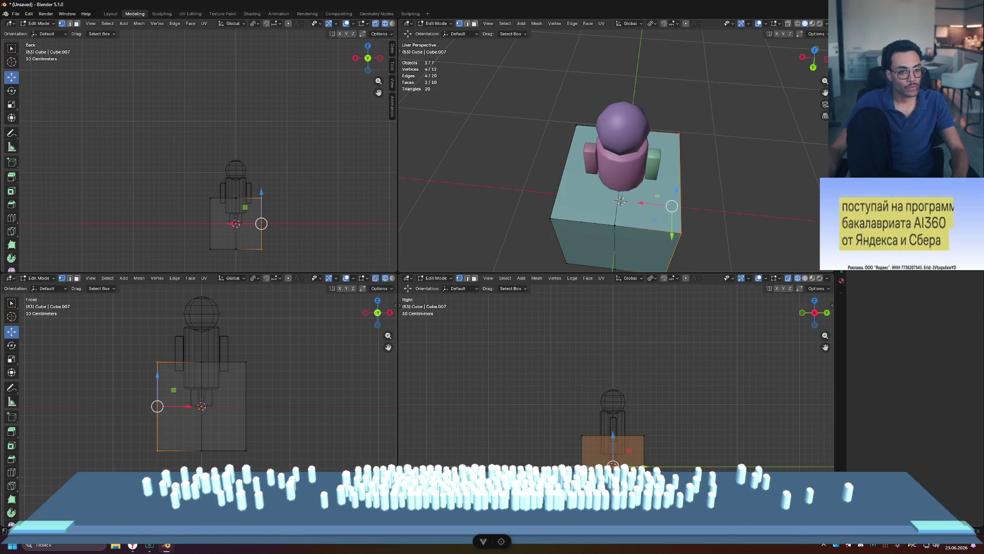
key(x)
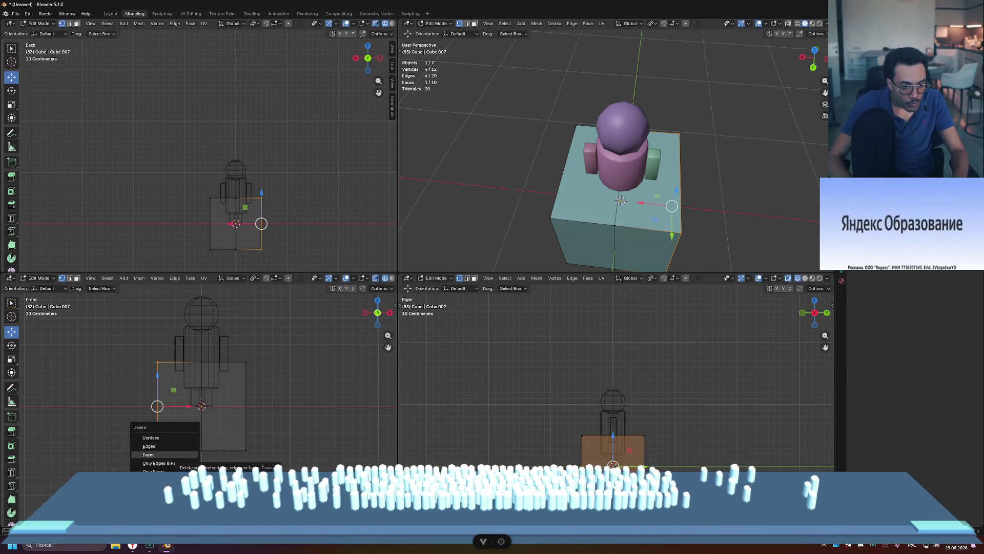
click(153, 454)
key(ctrl+z)
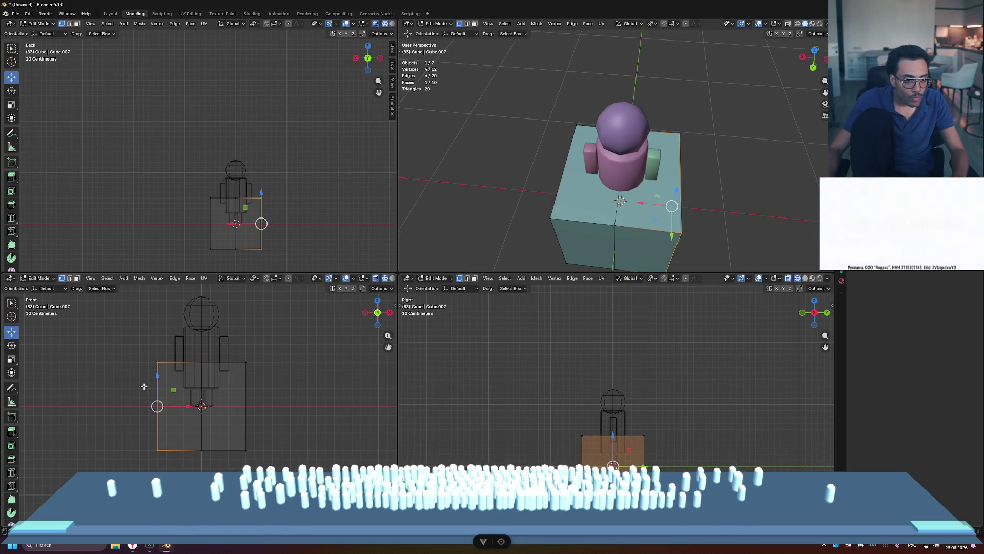
key(x)
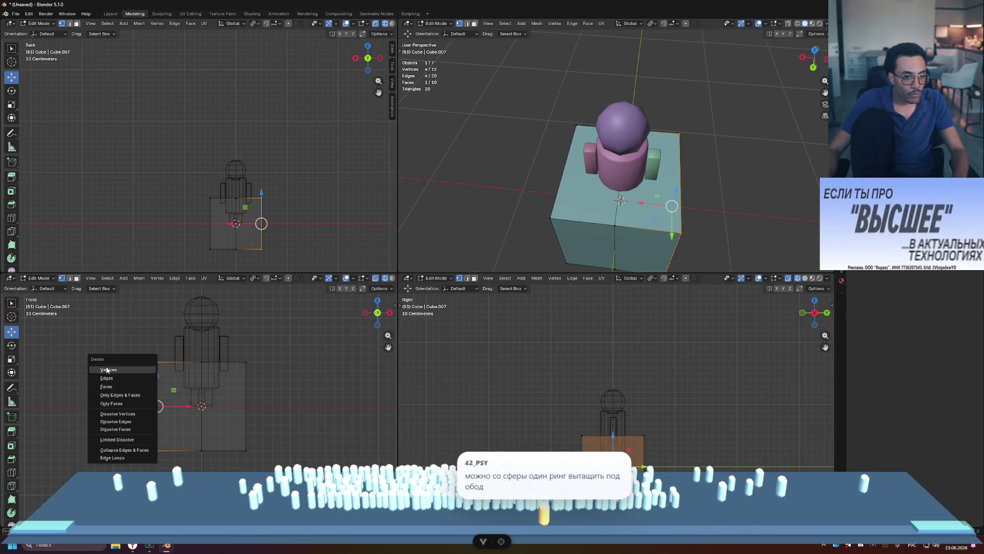
click(108, 367)
key(Tab)
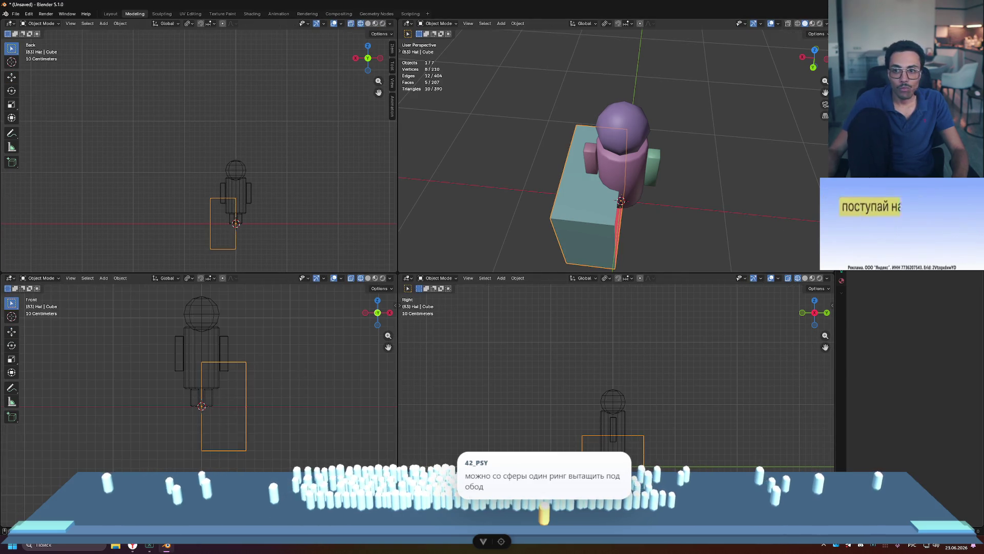
- Add a Mirror modifier via the F3 'mirror' search to restore the full cube
key(F3)
text(вш)
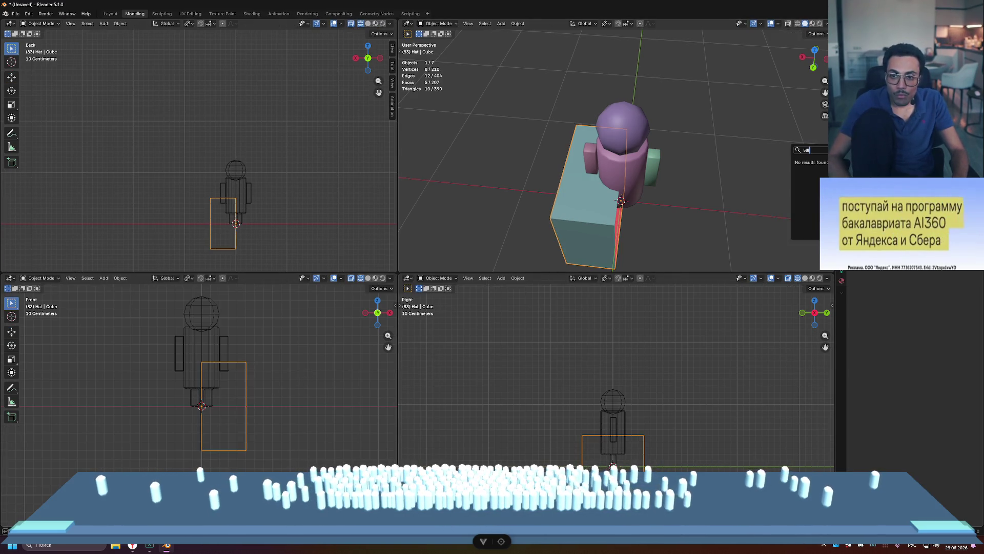
key(BackSpace)
key(BackSpace)
text(mirror)
key(Return)
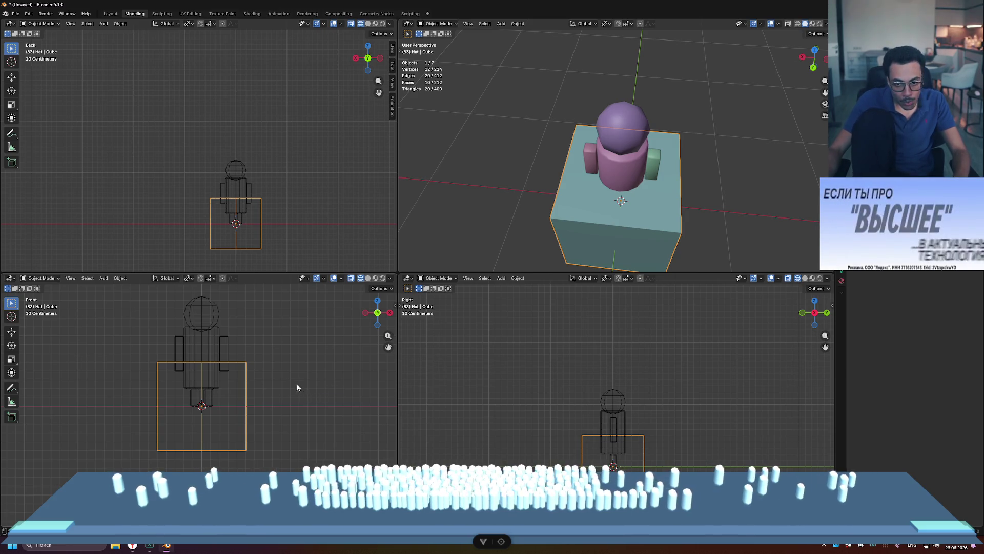
key(Tab)
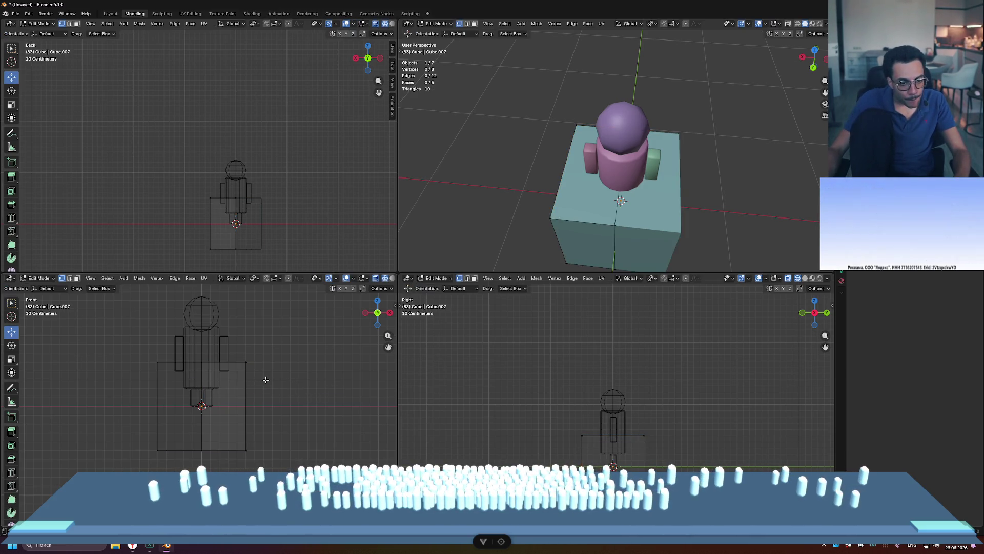
key(a)
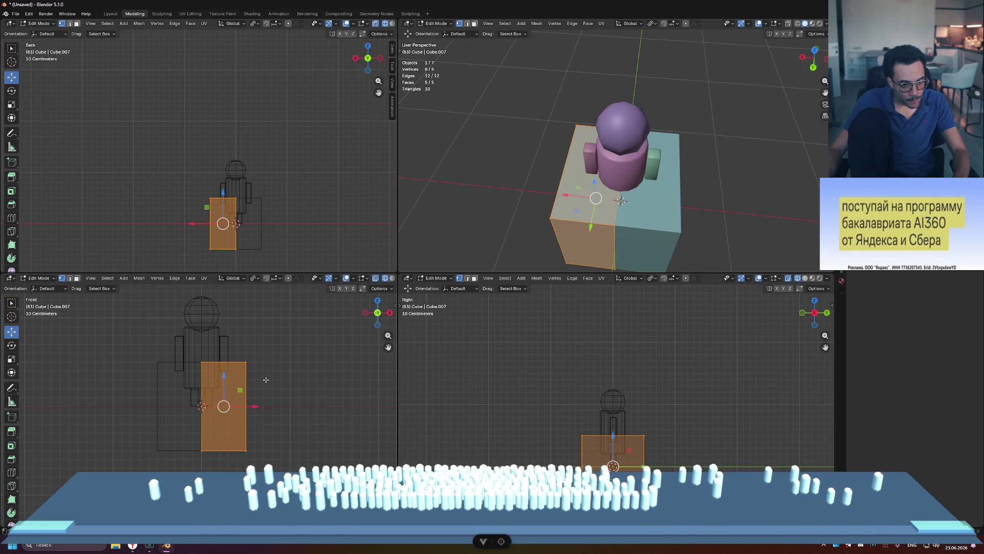
key(ctrl+z)
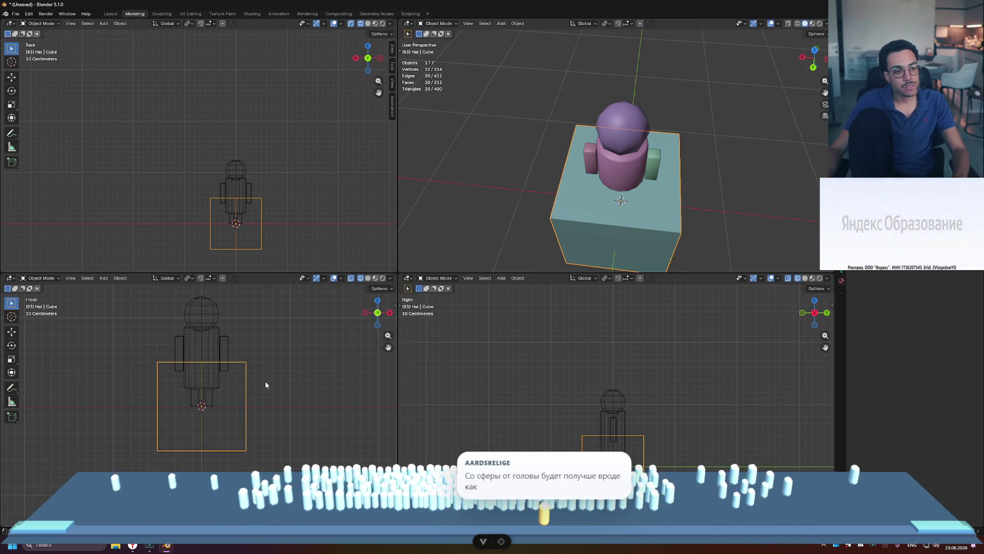
click(635, 134)
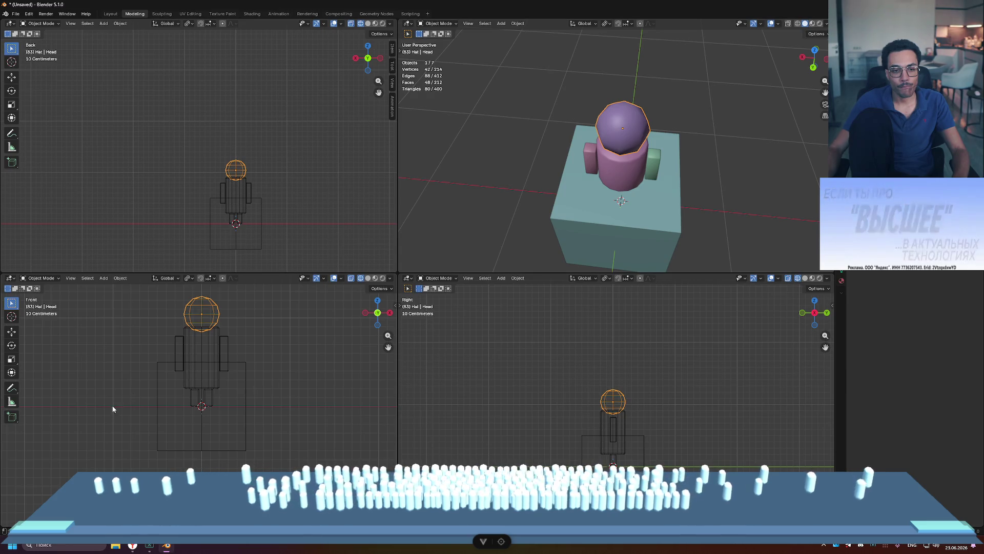
- In the head sphere's Edit Mode, select a seven-vertex path across the top of the head
click(165, 372)
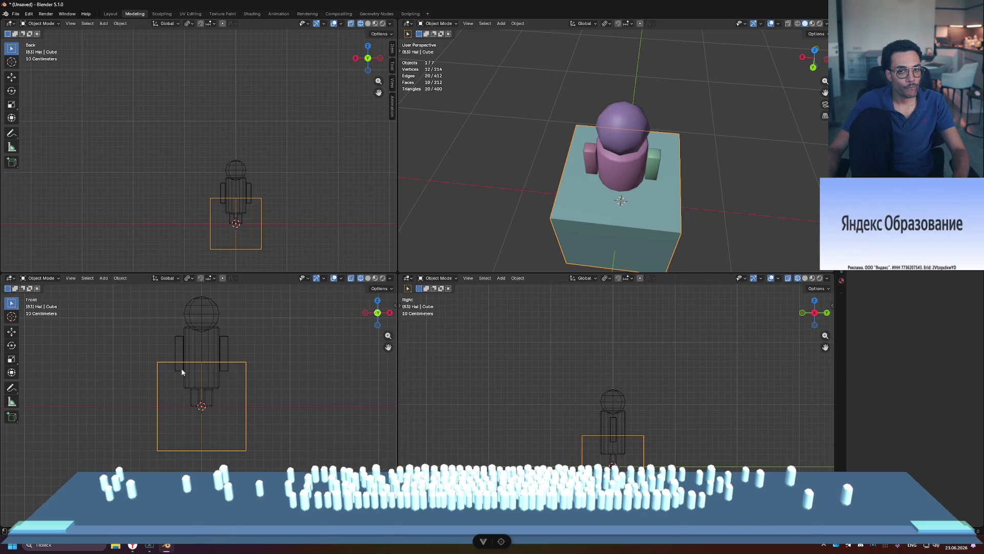
click(623, 136)
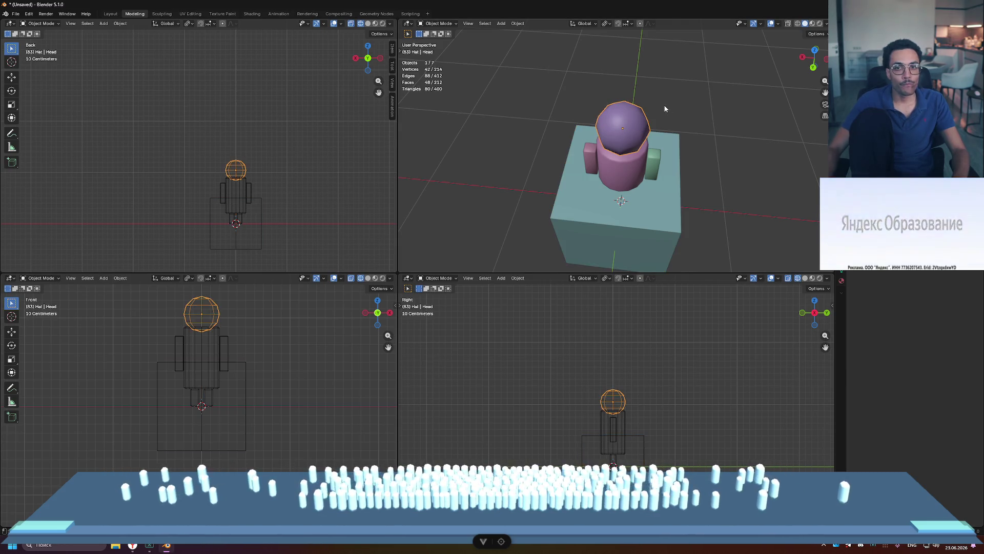
key(Tab)
mouse_move(623, 136)
middle_down()
mouse_move(646, 103)
mouse_move(721, 108)
mouse_move(695, 150)
mouse_move(694, 89)
mouse_move(705, 102)
middle_up()
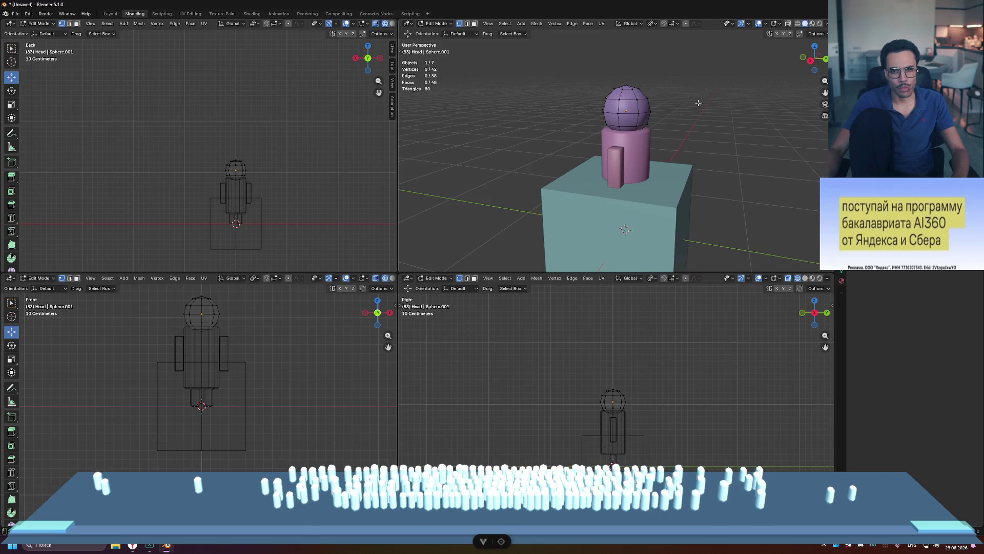
click(619, 120)
mouse_move(619, 120)
middle_down()
mouse_move(633, 121)
mouse_move(587, 132)
mouse_move(623, 128)
mouse_move(613, 115)
mouse_move(630, 138)
mouse_move(793, 109)
mouse_move(728, 100)
mouse_move(708, 104)
mouse_move(760, 105)
mouse_move(706, 116)
middle_up()
ctrl+click(616, 144)
click(614, 115)
ctrl+click(628, 136)
ctrl+click(618, 118)
- Extrude the head-top vertex arc and flare it outward to about 1.287 scale
key(e)
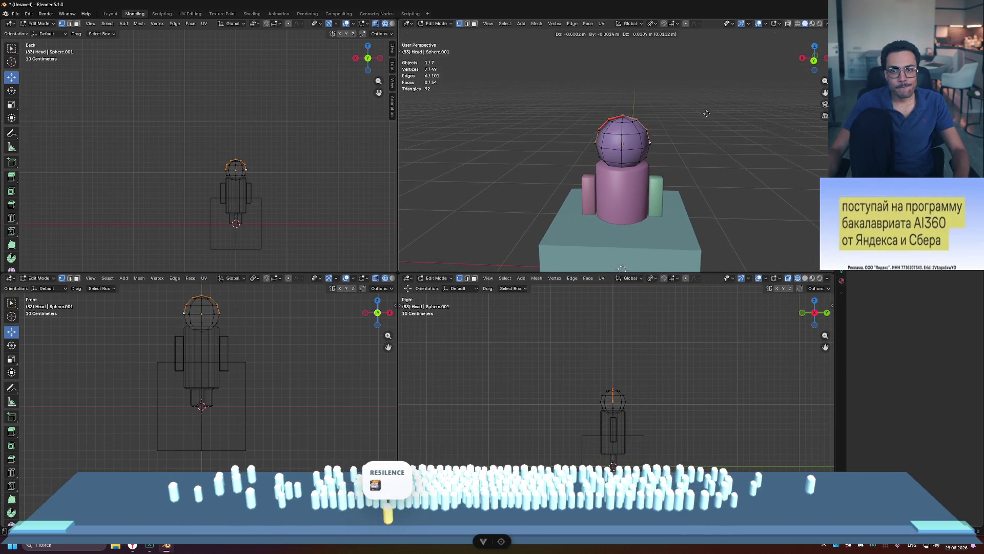
key(Escape)
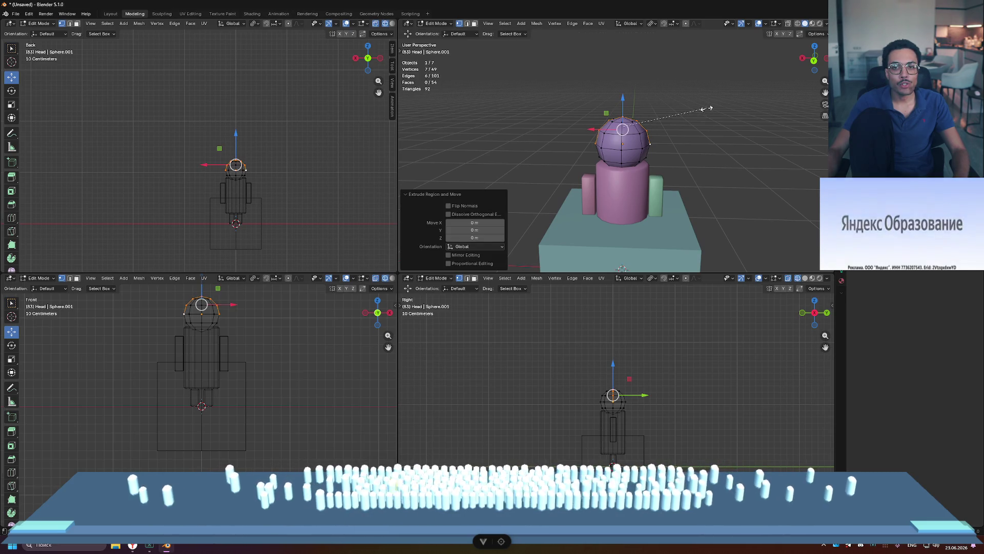
key(s)
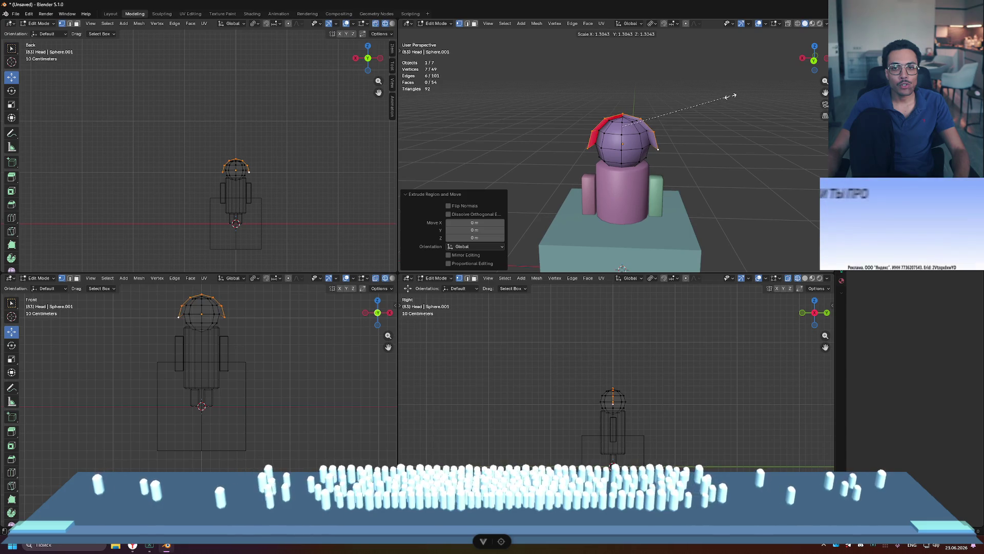
click(729, 96)
mouse_move(729, 96)
middle_down()
mouse_move(533, 95)
mouse_move(623, 90)
mouse_move(682, 110)
middle_up()
- Raise the flared vertices slightly along Z and inspect the result
key(g)
key(z)
click(623, 90)
scroll(699, 117, up, 4)
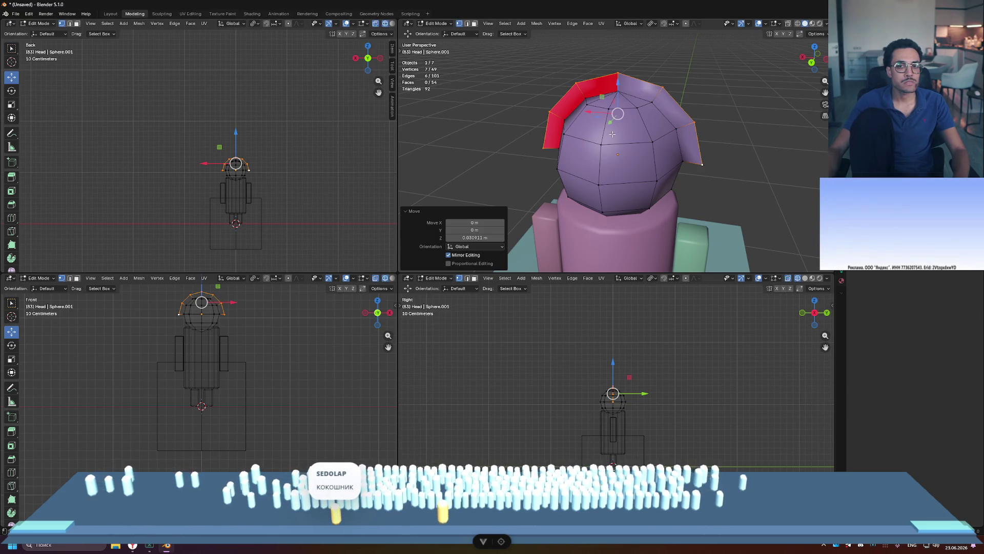
scroll(595, 149, down, 5)
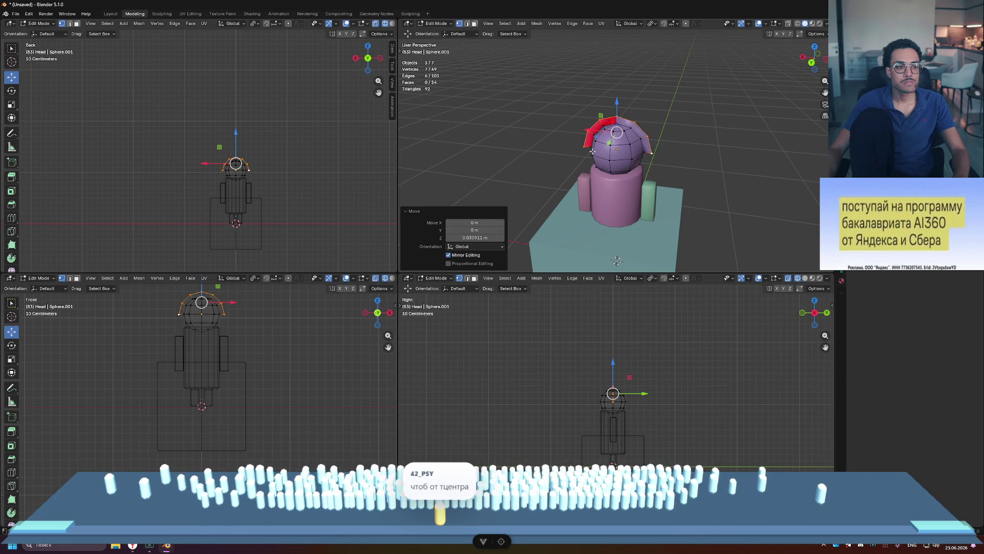
middle_drag(616, 151, 707, 162)
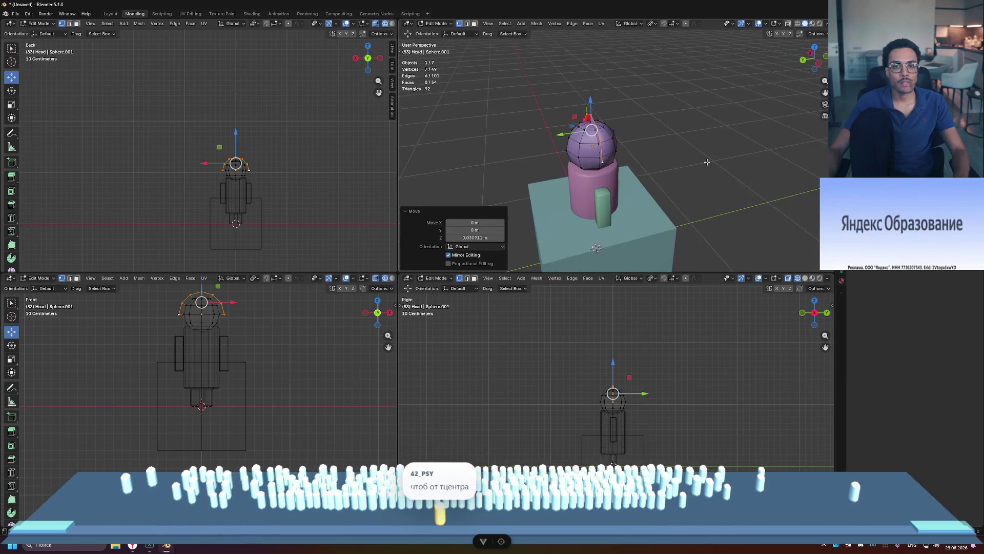
- Undo the raise, the extrusion and a trial scale, restoring the plain 42-vertex sphere
key(ctrl+z)
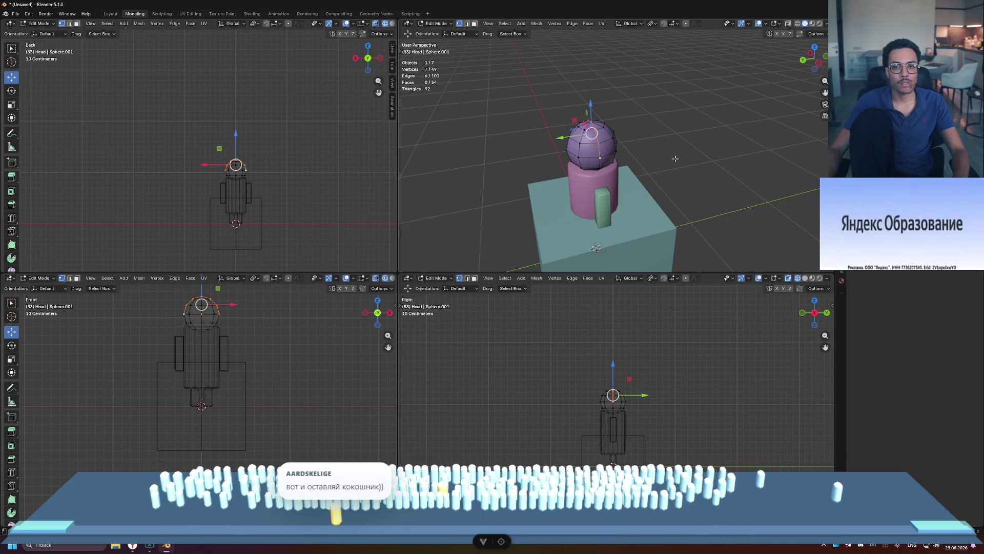
key(g)
key(z)
key(Escape)
key(ctrl+z)
key(s)
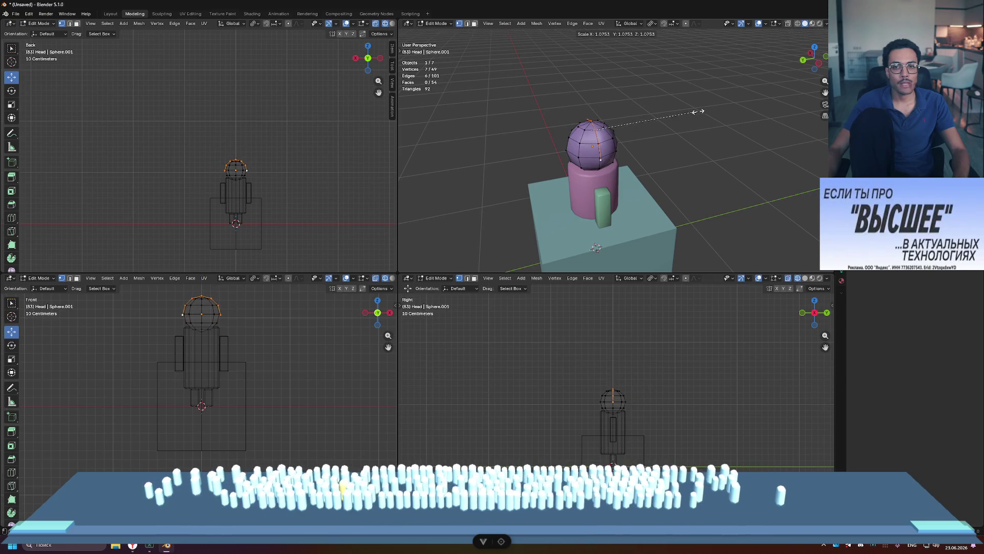
click(724, 99)
middle_drag(724, 99, 565, 50)
key(ctrl+z)
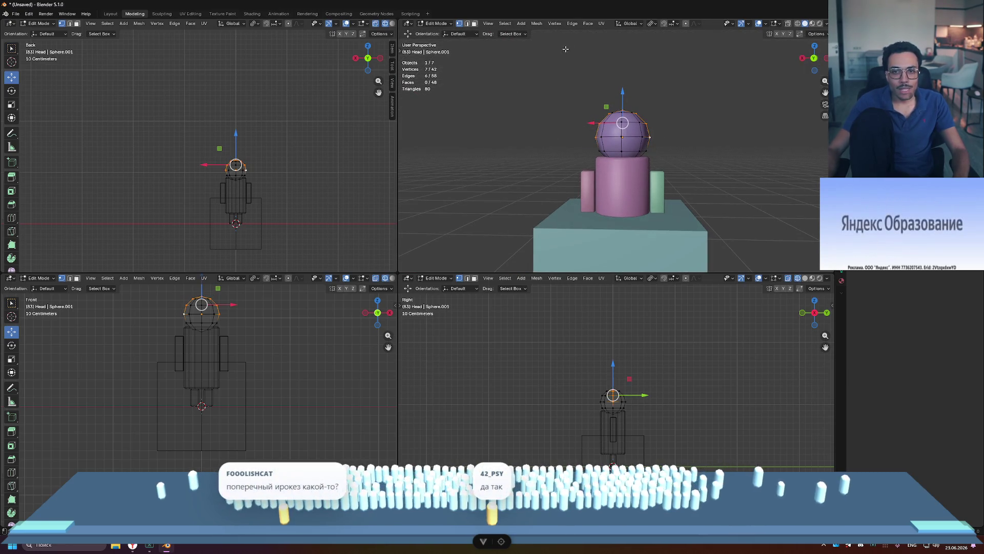
click(632, 24)
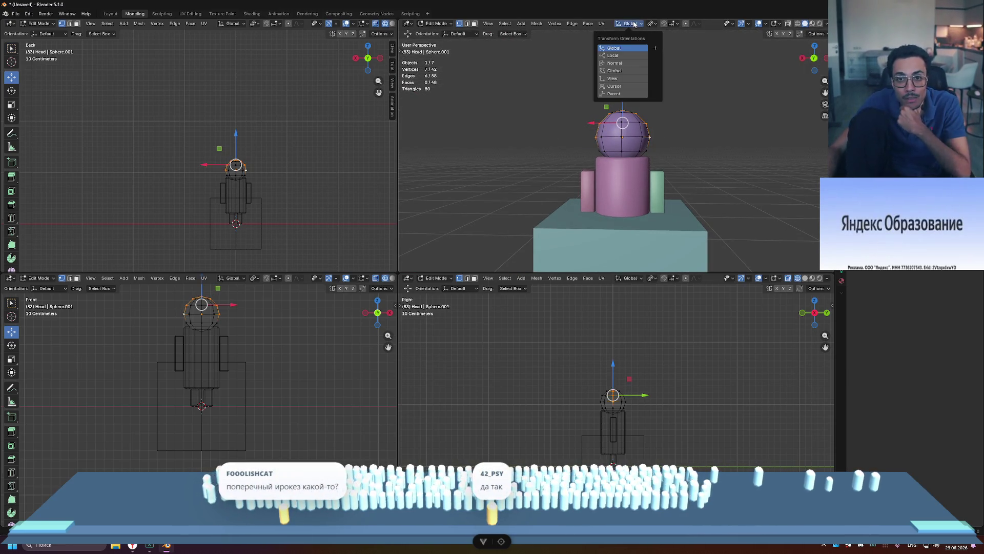
- Extrude the arc with Normal orientation, then set Global orientation and Active Element pivot
click(626, 63)
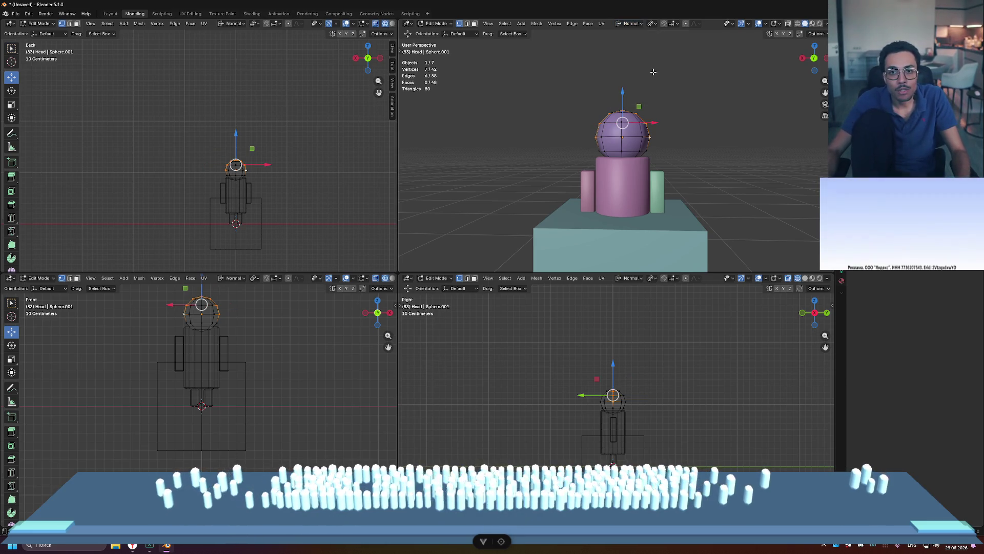
key(e)
right_click(704, 67)
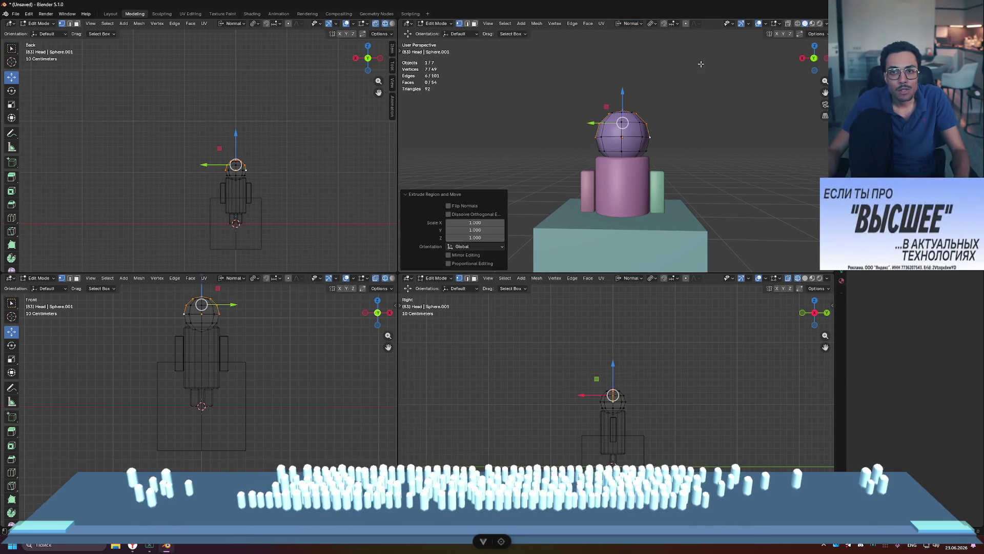
click(631, 24)
click(629, 43)
click(654, 23)
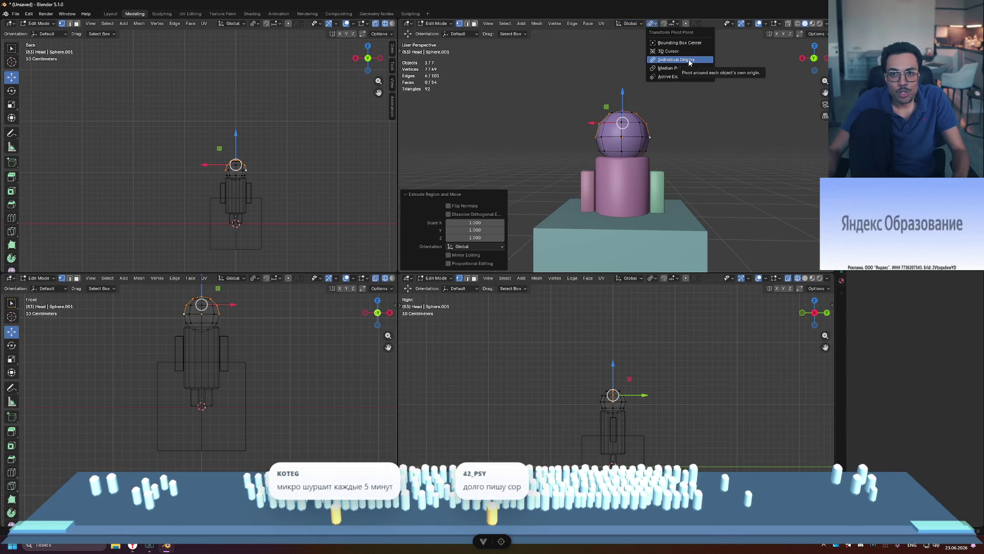
click(677, 77)
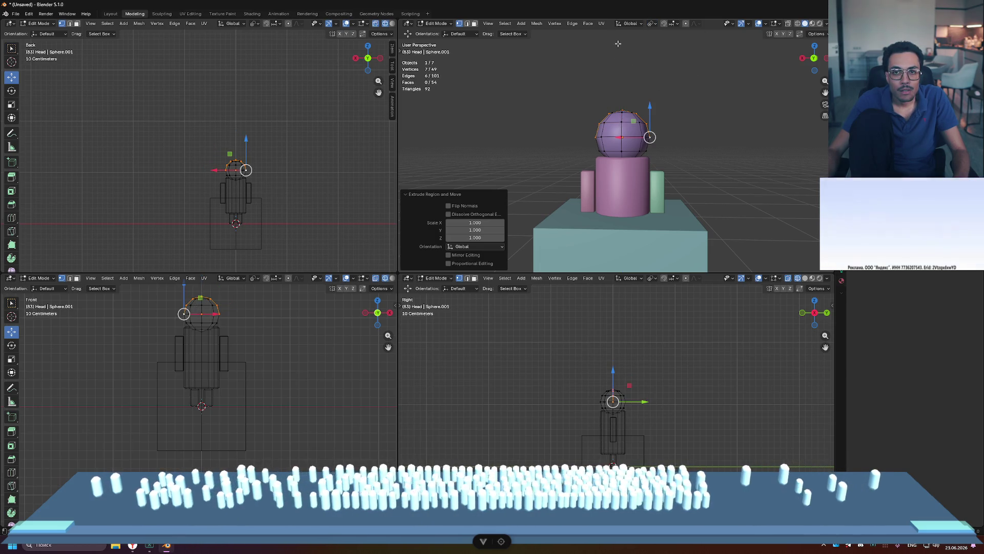
- Switch orientation to Local and begin scaling the extruded arc outward into flaps
click(630, 25)
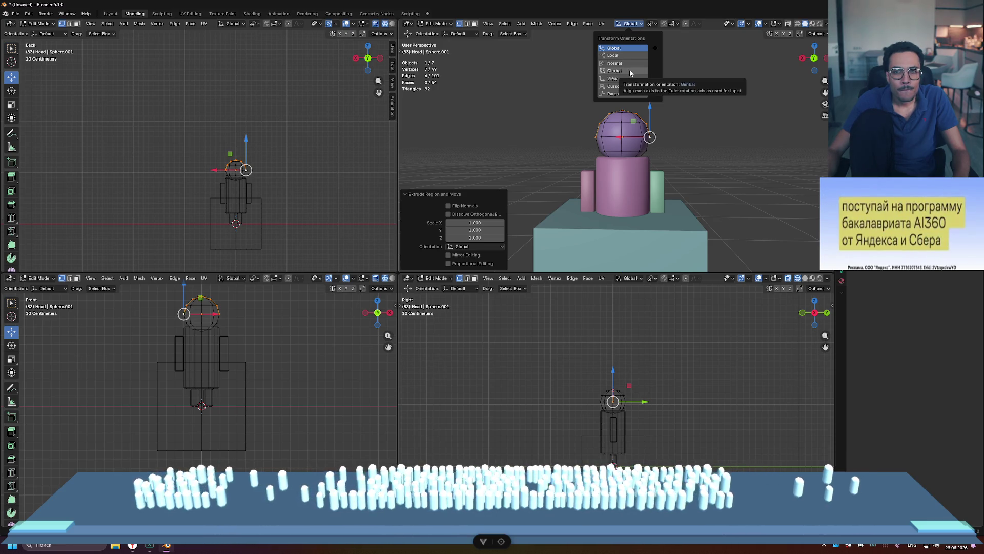
click(630, 54)
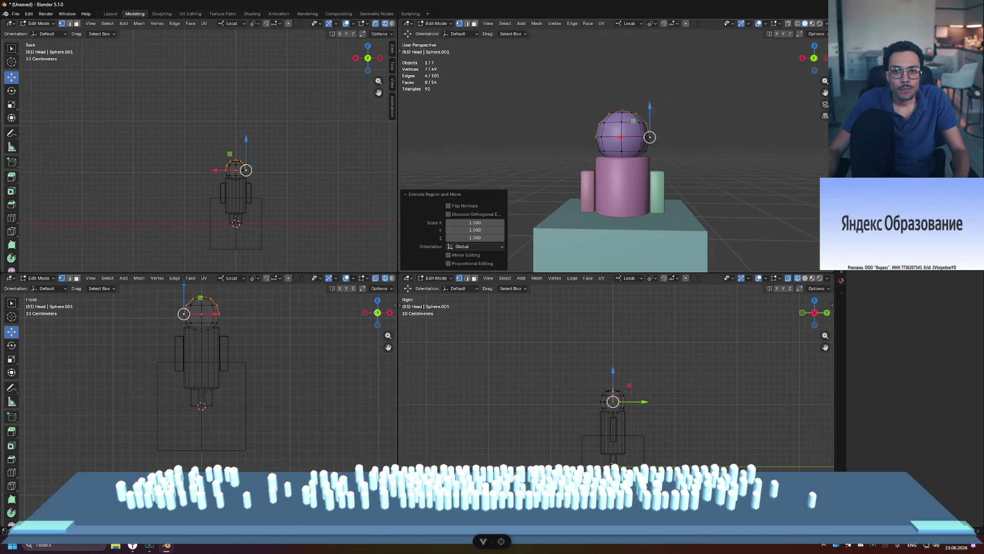
click(651, 24)
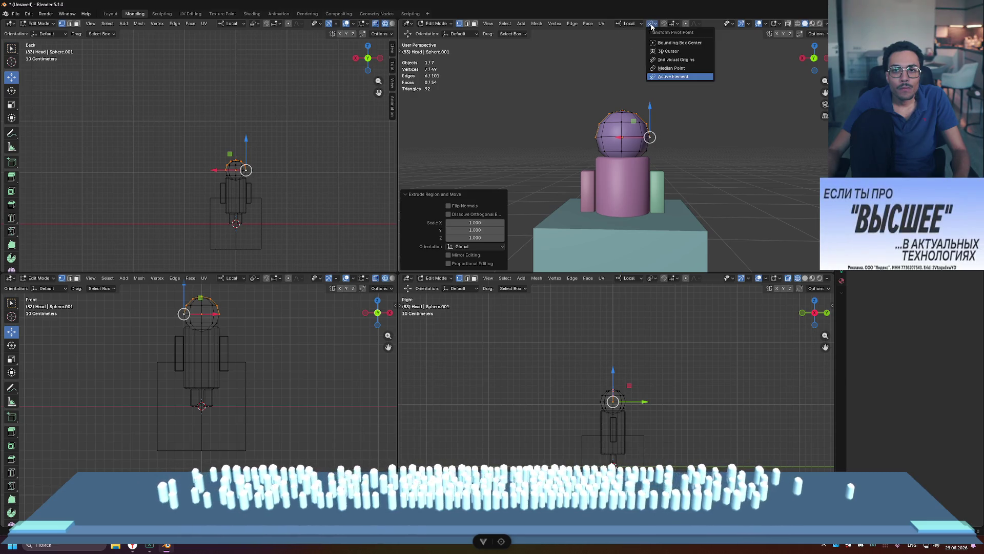
click(687, 47)
key(e)
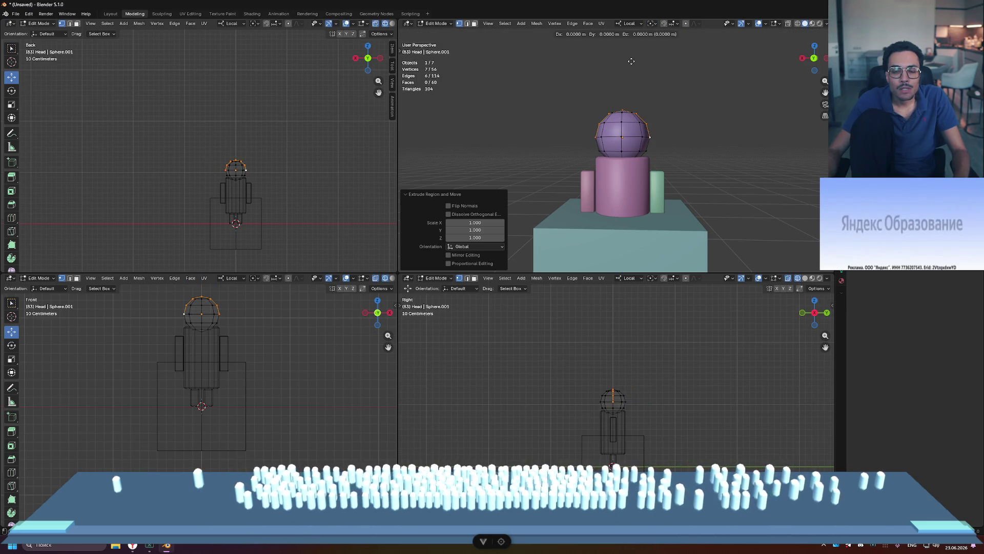
key(Escape)
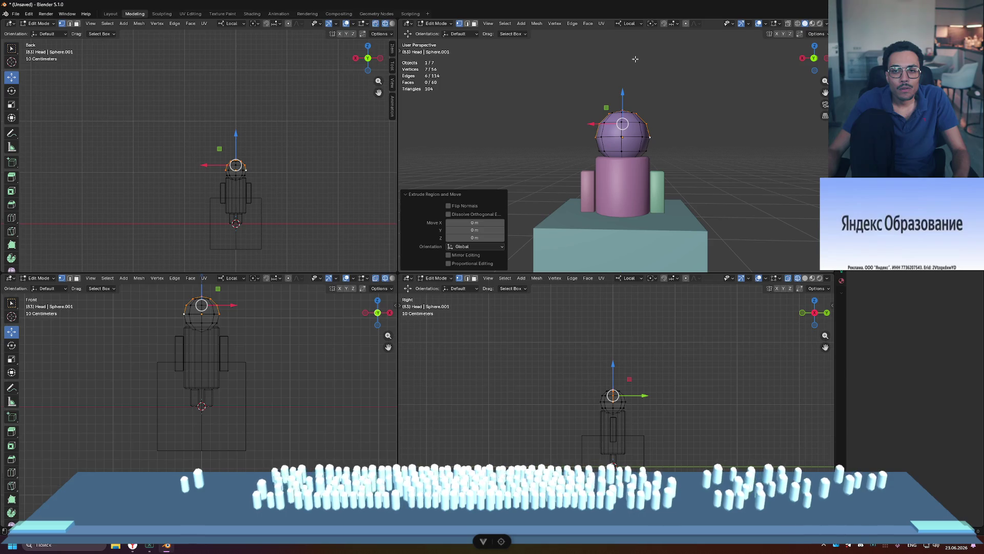
key(ctrl+z)
key(s)
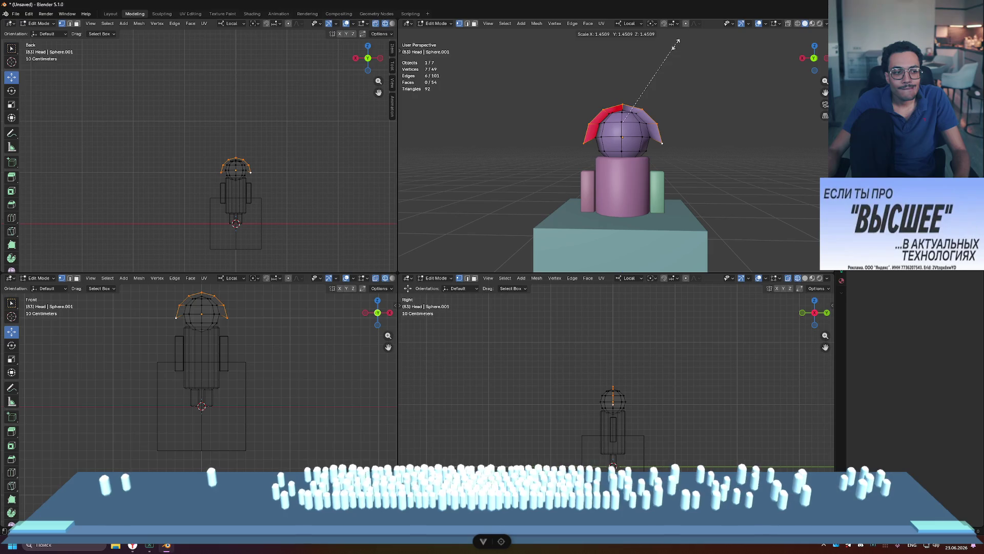
- Try scaling the arc under Normal, then Parent orientation, cancelling each attempt
key(Escape)
click(630, 24)
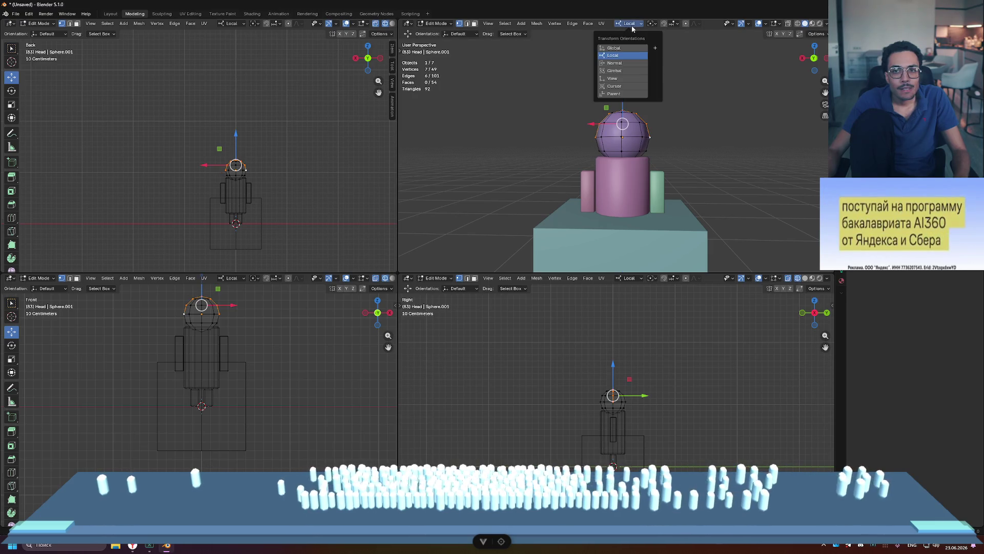
click(633, 63)
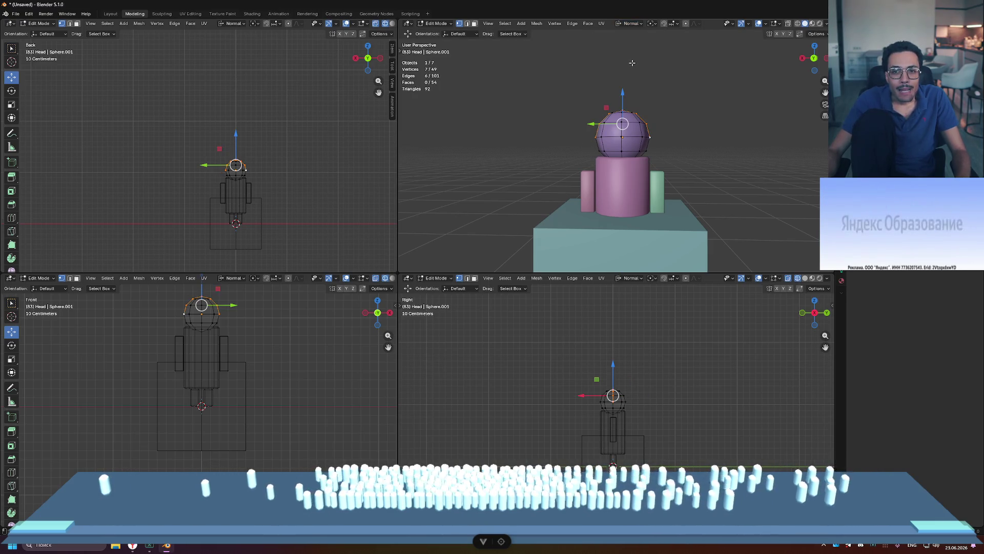
key(s)
key(Escape)
click(626, 25)
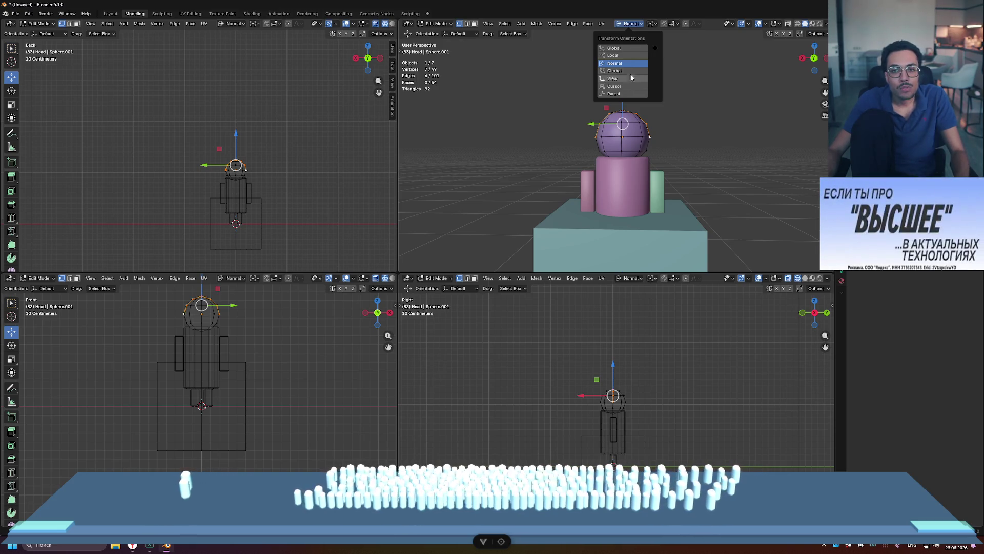
click(624, 93)
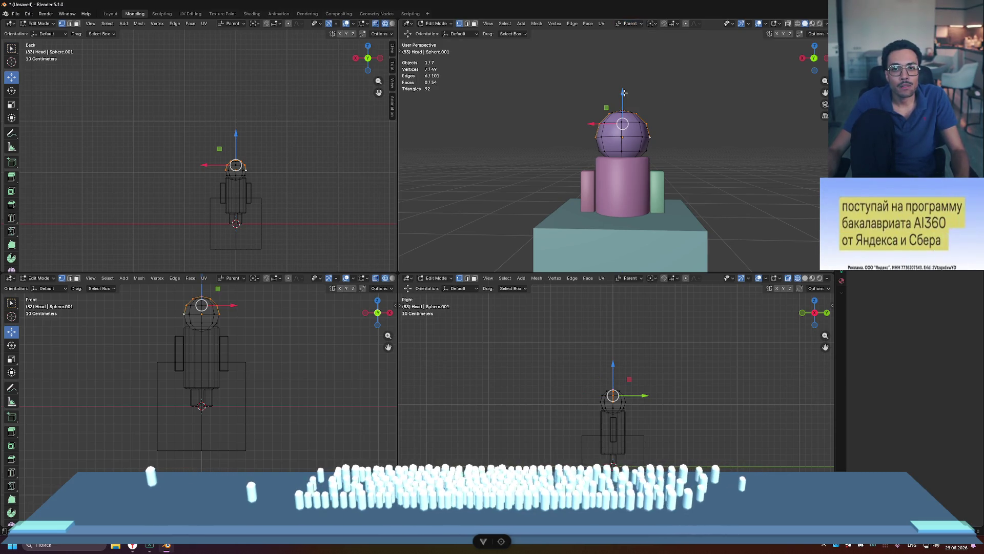
key(s)
key(Escape)
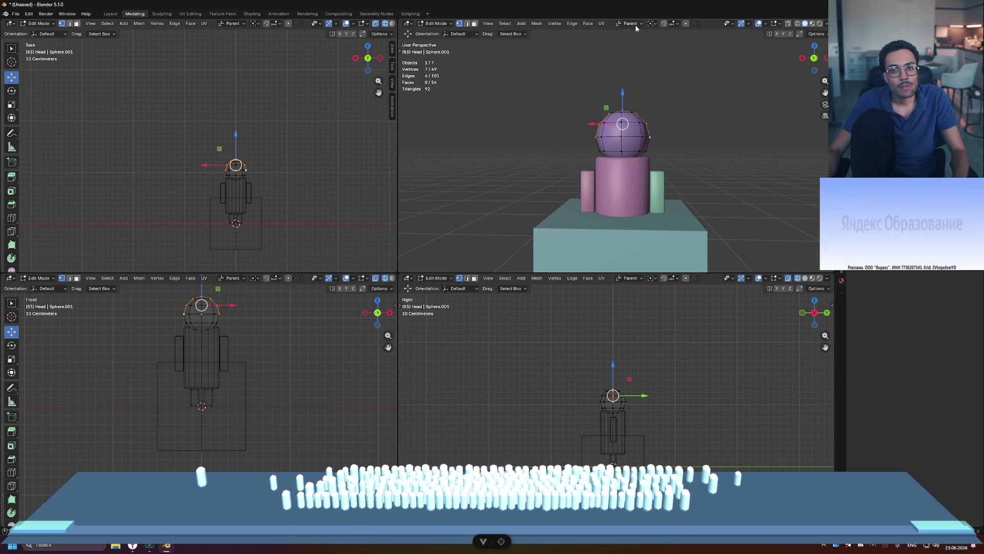
- With Individual Origins pivot, scale the head by about 1.24 and deselect everything
click(654, 24)
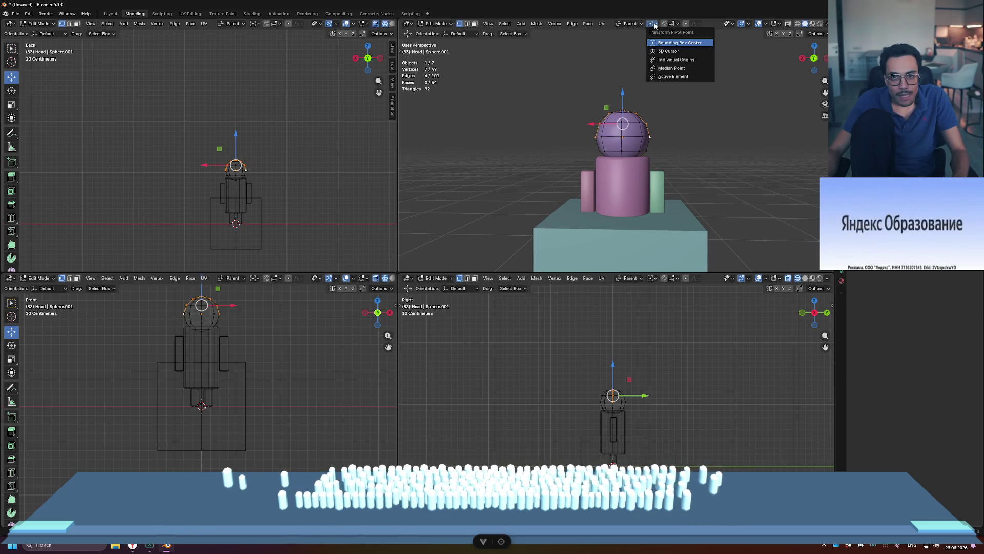
click(662, 60)
key(s)
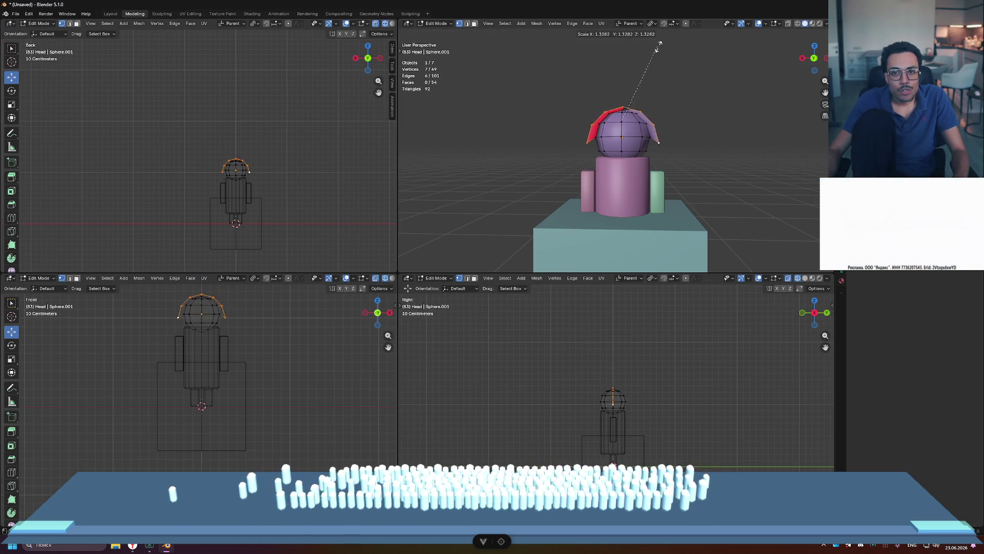
click(654, 77)
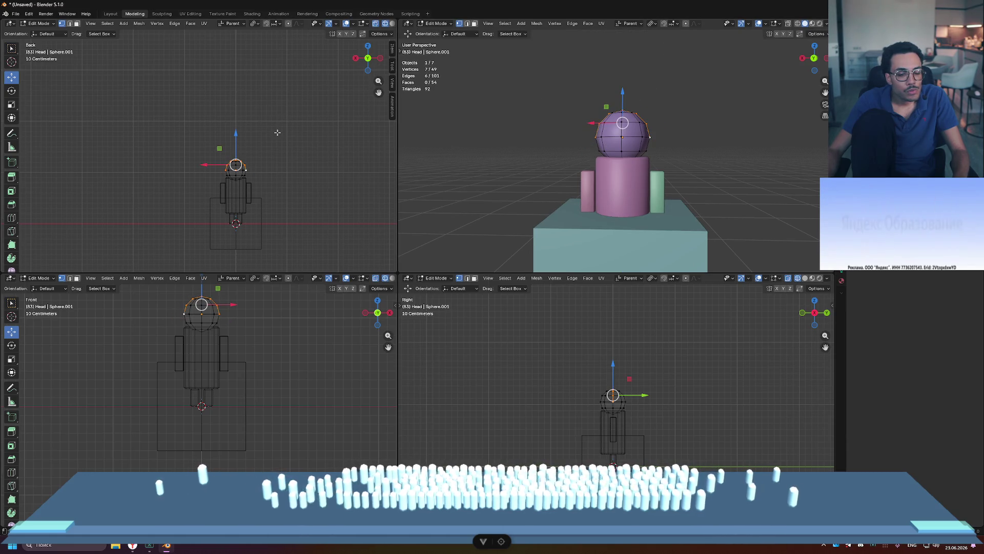
key(s)
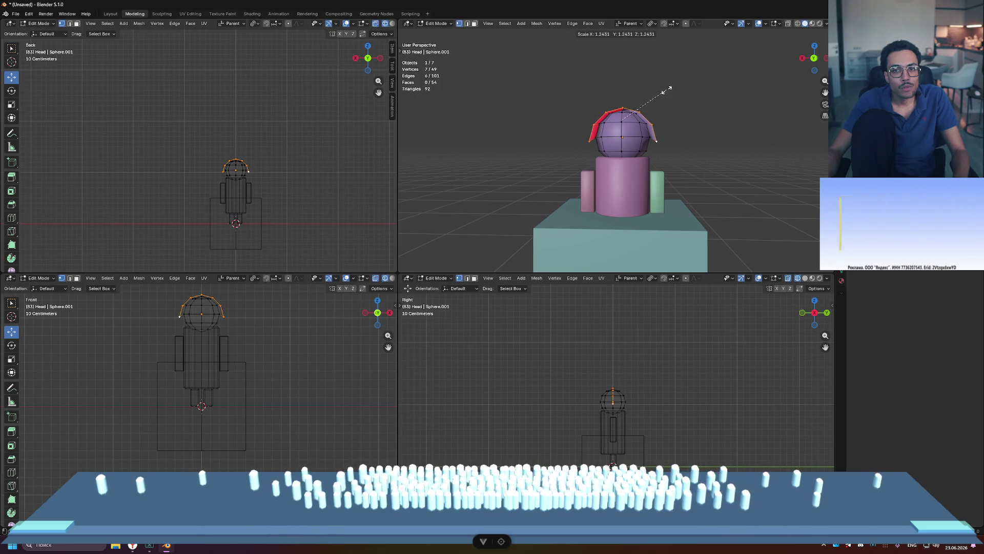
click(666, 91)
click(661, 103)
mouse_move(661, 103)
middle_down()
mouse_move(652, 131)
mouse_move(677, 106)
mouse_move(590, 141)
middle_up()
scroll(653, 130, up, 5)
scroll(653, 131, down, 2)
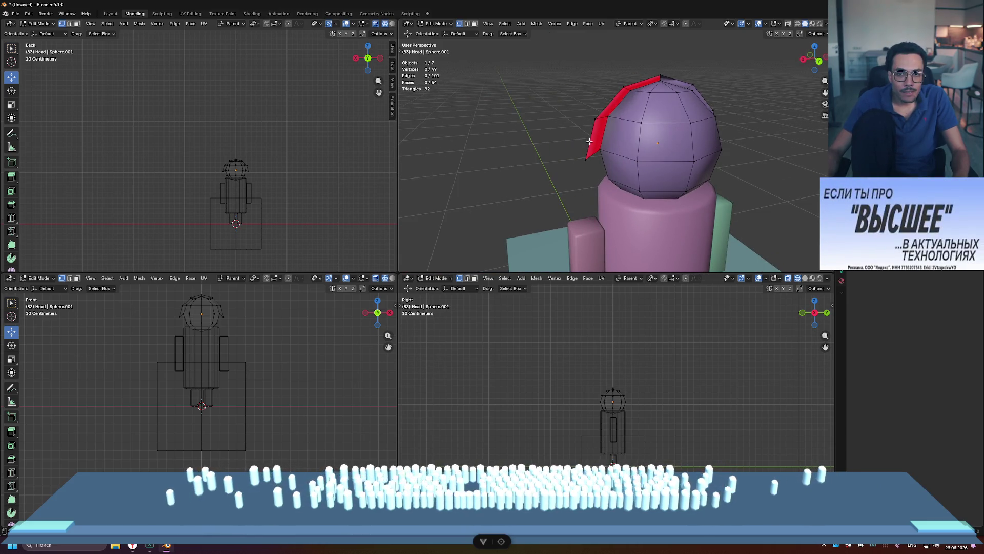
- Select an edge path across the head, then clear the selection
mouse_move(589, 159)
middle_down()
mouse_move(641, 170)
mouse_move(587, 82)
middle_up()
ctrl+click(627, 200)
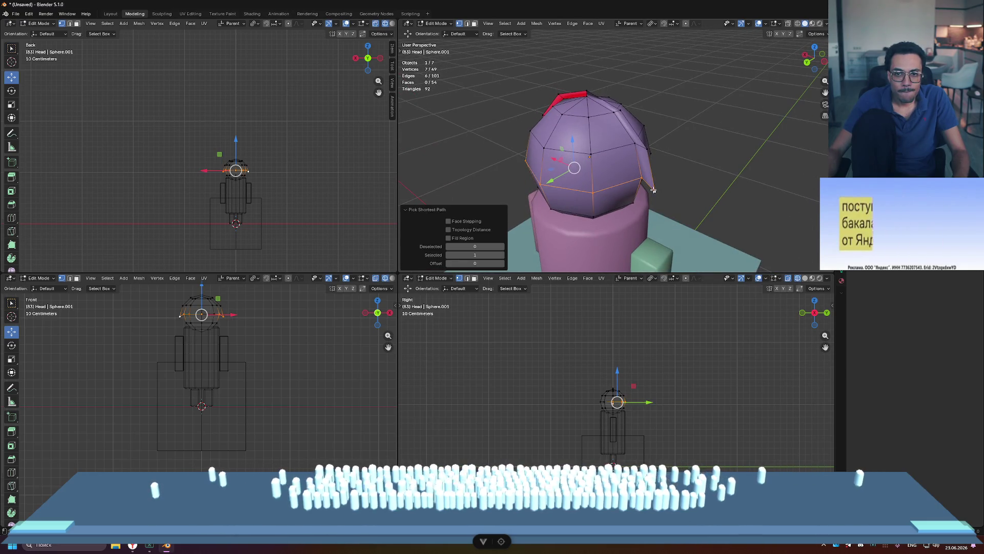
ctrl+click(589, 90)
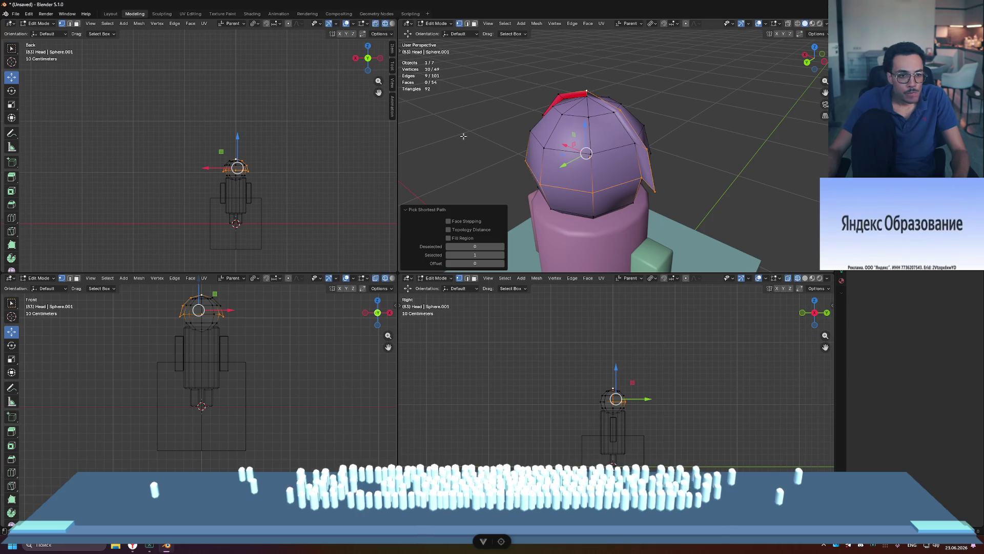
click(252, 323)
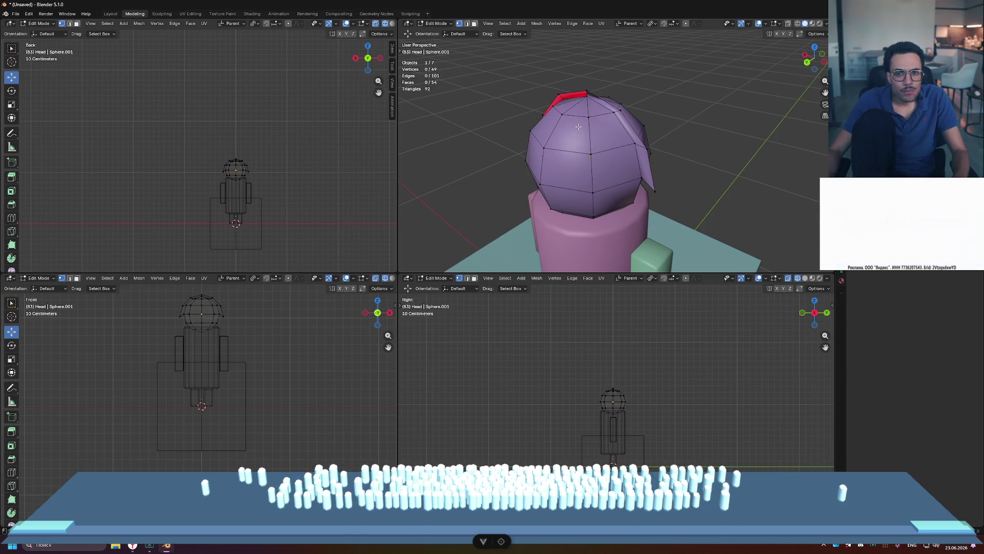
middle_drag(586, 135, 608, 117)
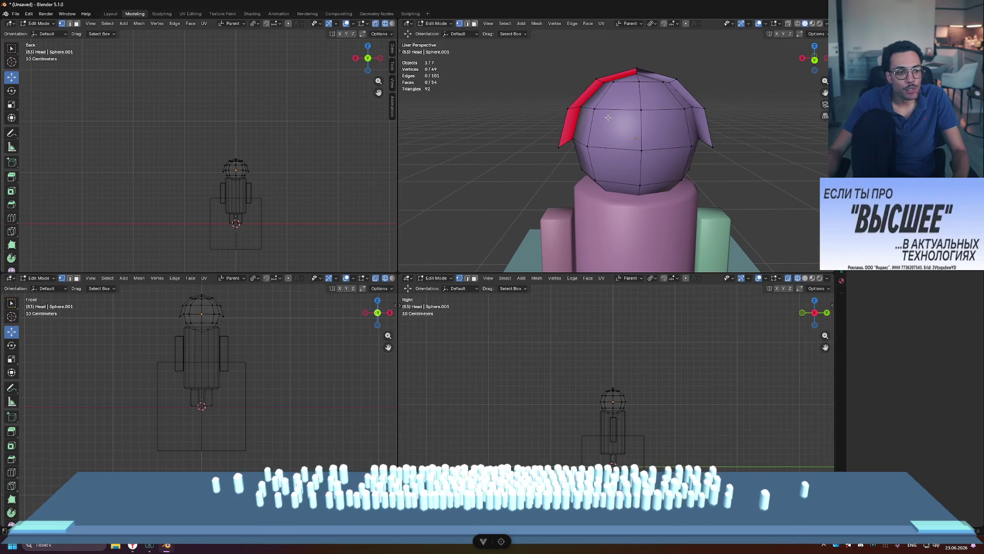
mouse_move(554, 164)
middle_down()
mouse_move(560, 186)
mouse_move(627, 202)
middle_up()
- In edge select mode, select the crown edge loop and open the Separate menu
key(2)
click(572, 181)
key(ctrl+z)
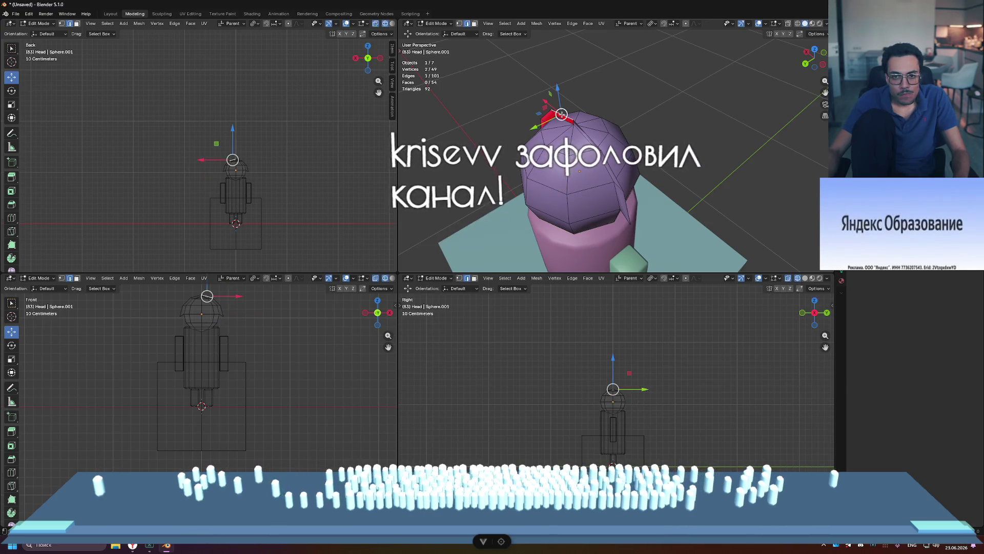
alt+click(630, 211)
mouse_move(628, 208)
middle_down()
mouse_move(713, 131)
mouse_move(702, 116)
middle_up()
key(p)
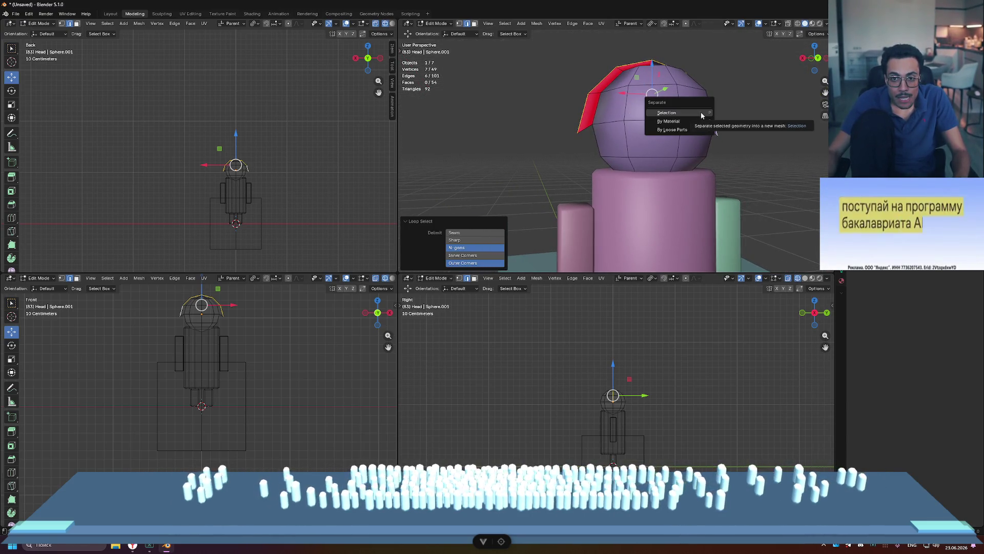
- Separate the selected crown edges, then undo that and deselect all
click(701, 113)
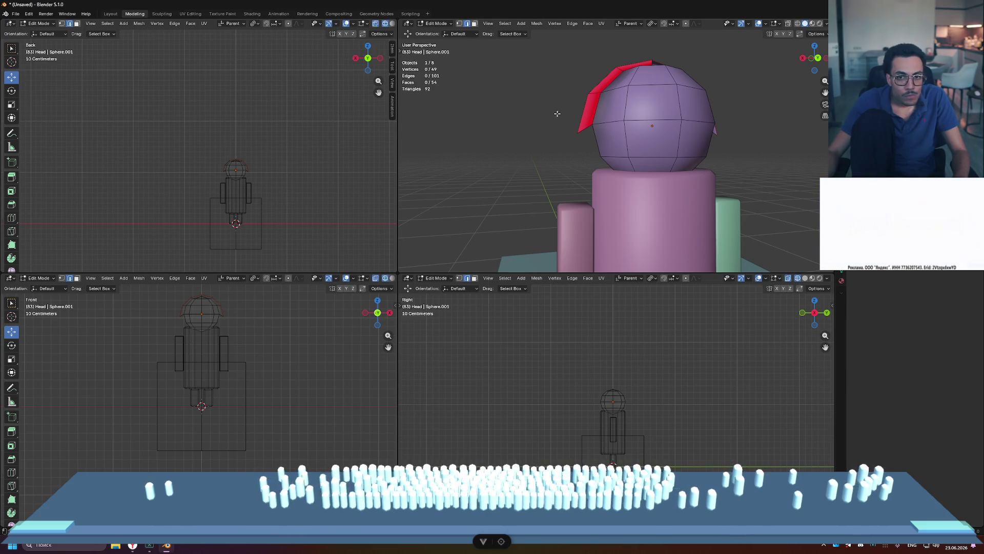
key(ctrl+z)
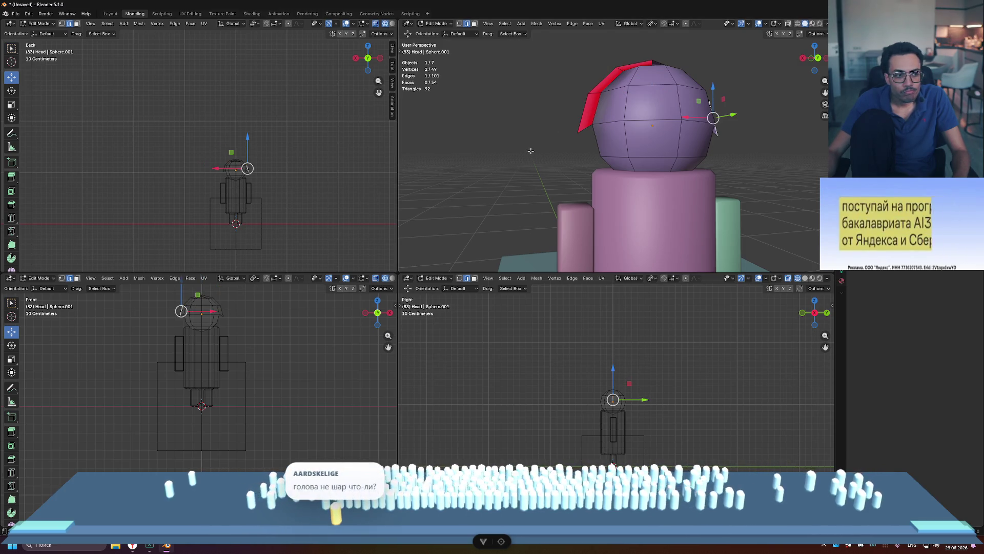
mouse_move(503, 130)
middle_down()
mouse_move(512, 146)
mouse_move(679, 119)
middle_up()
key(alt+a)
- Select the six flap faces and separate them by Selection into their own object
click(670, 115)
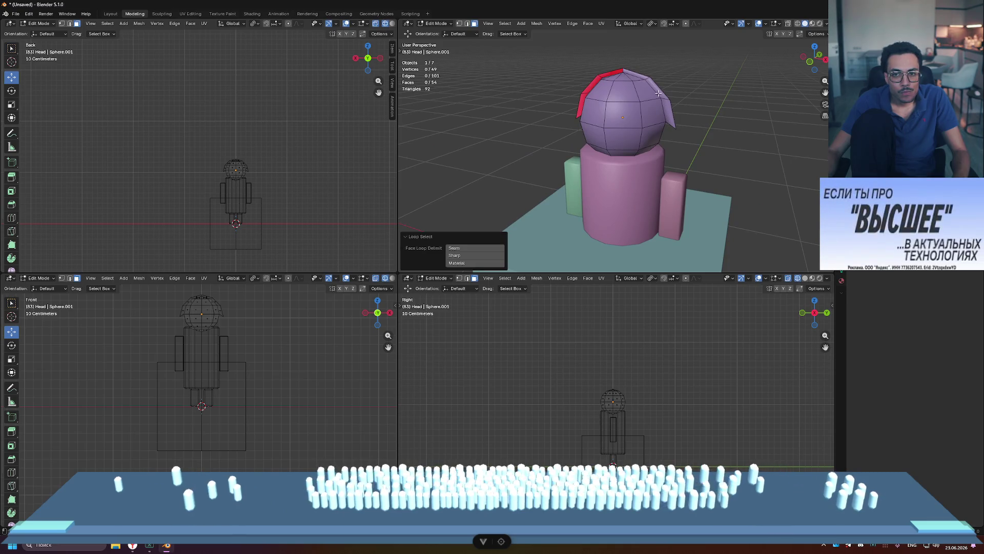
shift+click(662, 101)
shift+click(660, 101)
middle_drag(660, 102, 558, 114)
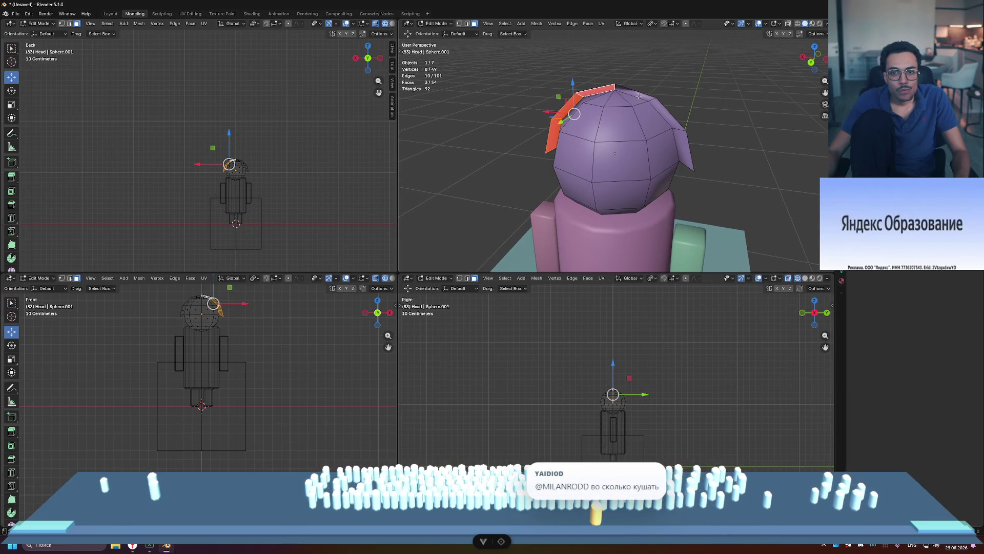
shift+click(682, 147)
mouse_move(682, 147)
middle_down()
mouse_move(672, 136)
mouse_move(545, 110)
mouse_move(696, 106)
middle_up()
key(p)
click(671, 103)
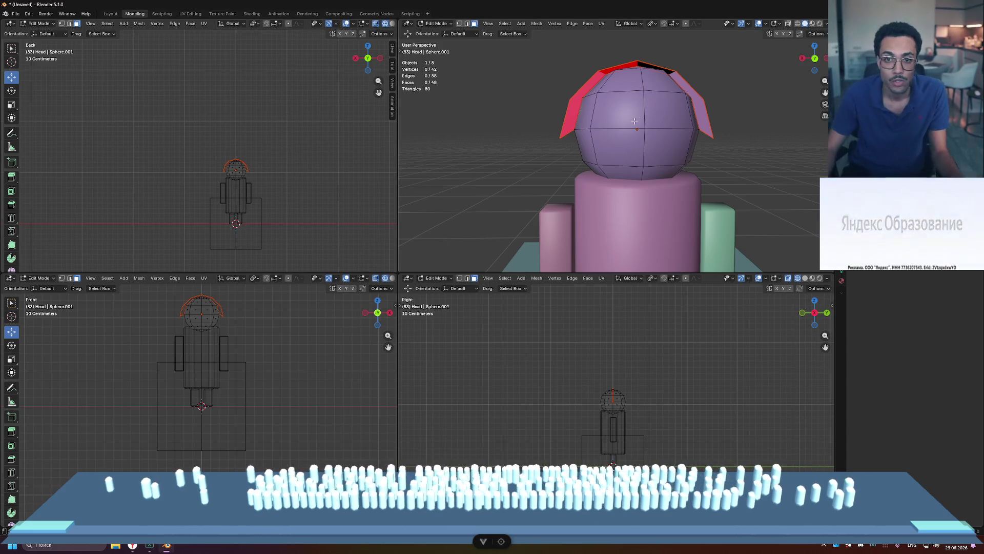
mouse_move(690, 98)
middle_down()
mouse_move(655, 159)
mouse_move(649, 118)
mouse_move(636, 154)
mouse_move(666, 148)
mouse_move(640, 119)
middle_up()
- Select the separated flap object, enter its Edit Mode and centre it in Front view
key(Tab)
click(612, 85)
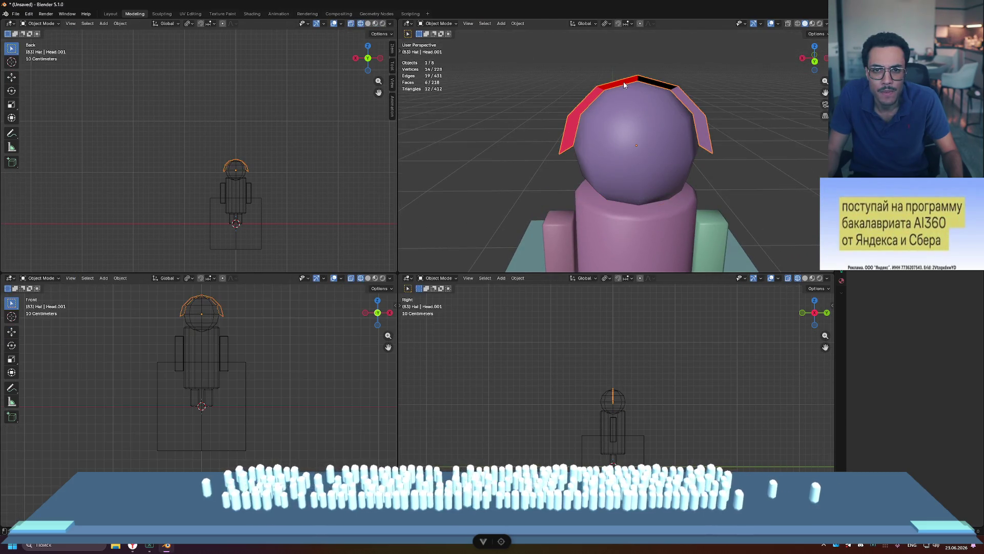
key(Tab)
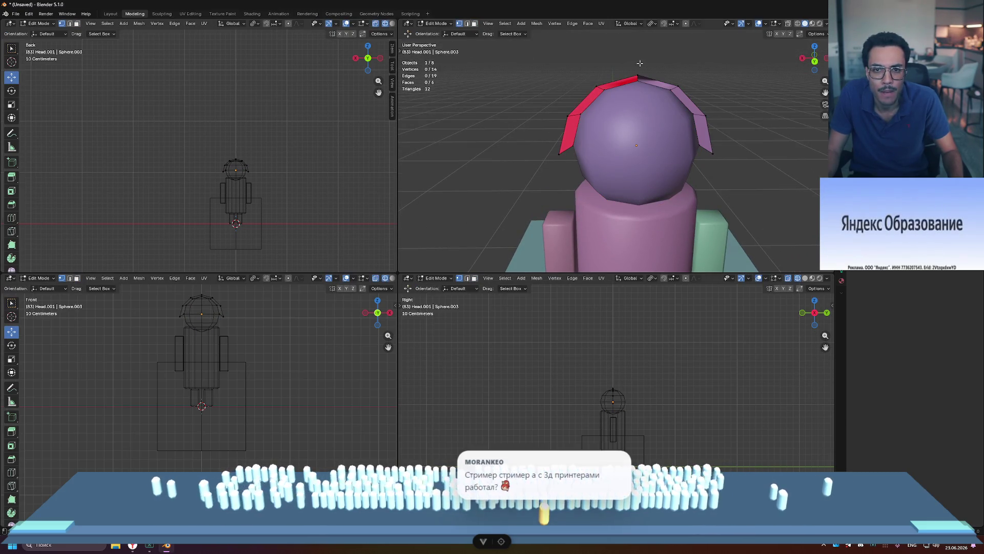
scroll(188, 304, up, 3)
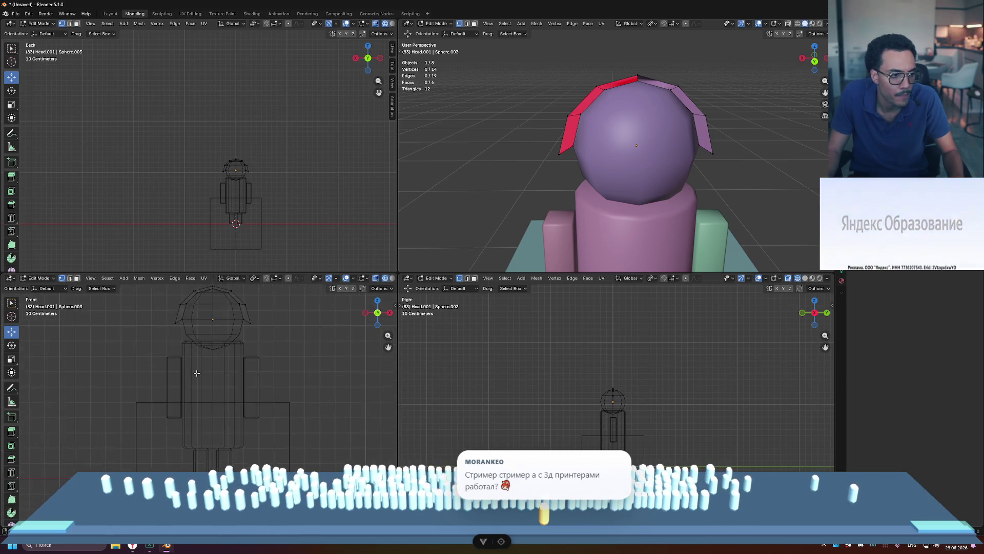
scroll(187, 342, up, 2)
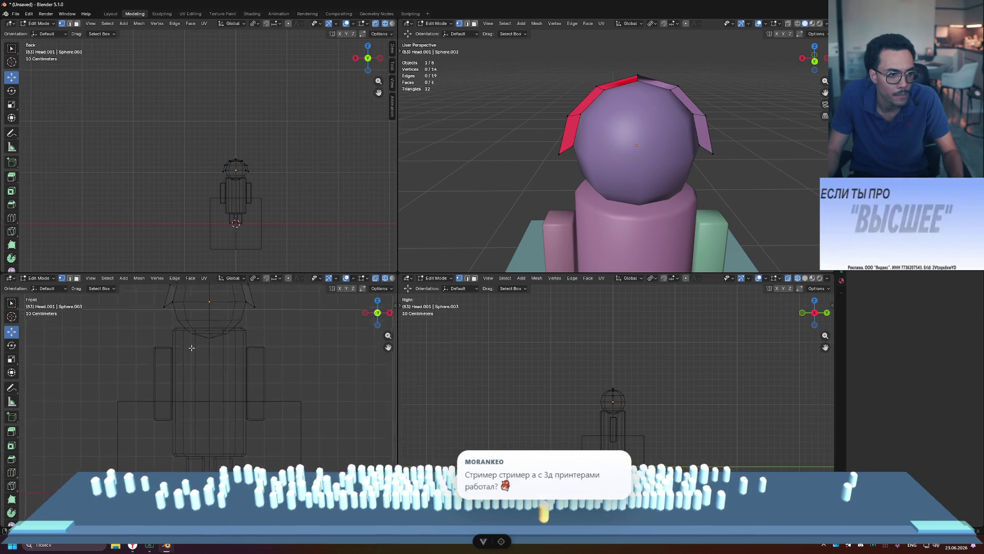
shift+middle_drag(199, 287, 213, 343)
- Box-select the right side's flap vertices and delete them
drag(218, 313, 157, 380)
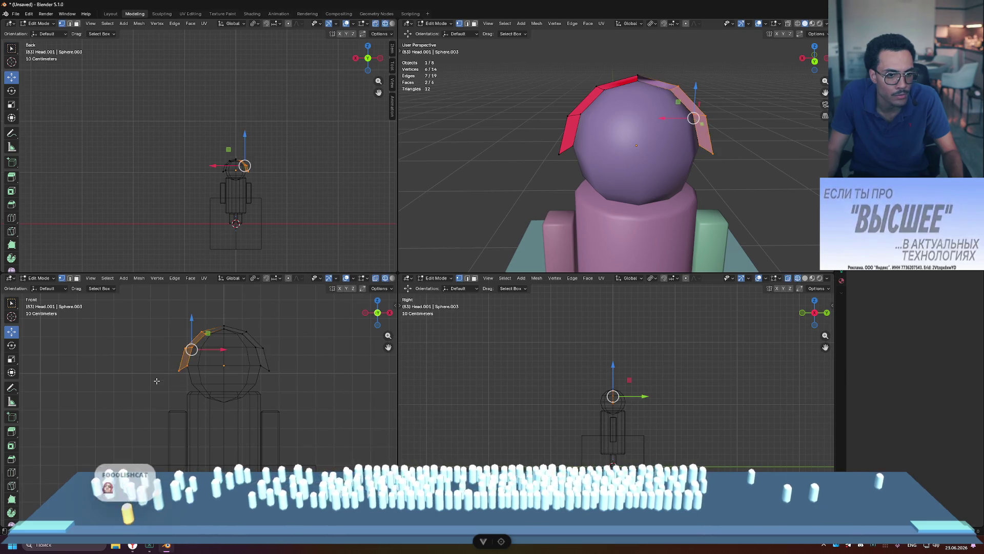
key(x)
click(186, 374)
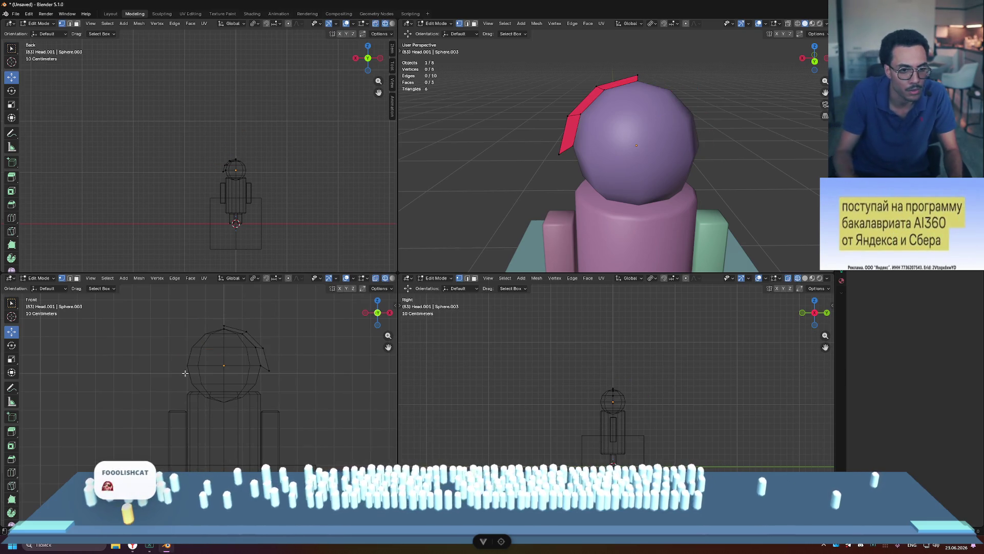
scroll(218, 432, up, 5)
scroll(223, 399, up, 2)
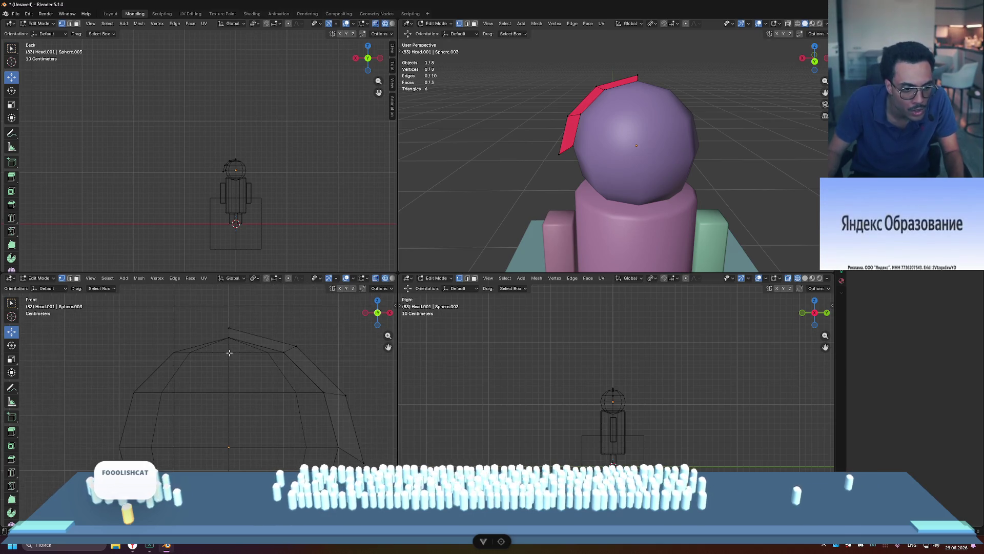
scroll(314, 385, down, 2)
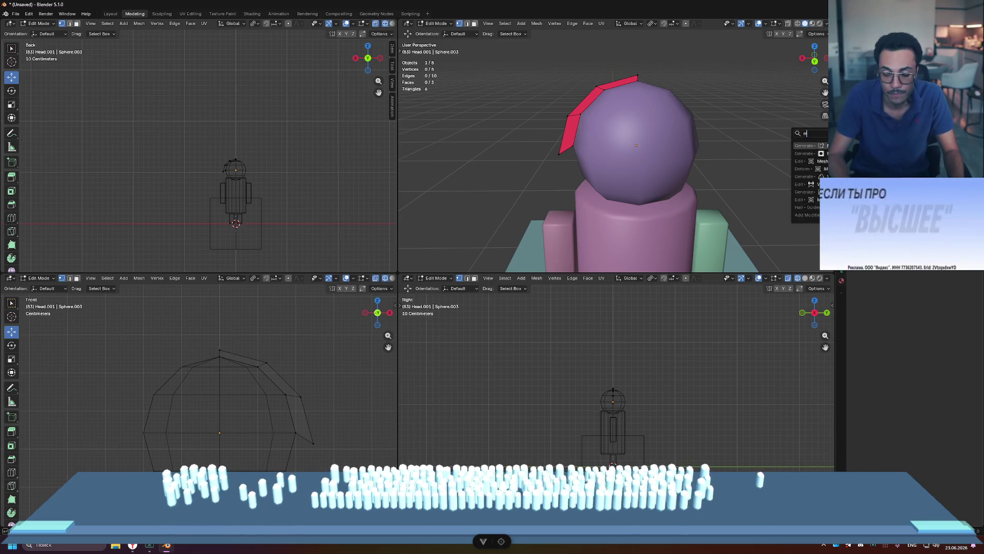
- Mirror the remaining flaps across the head and nudge one flap vertex slightly sideways
key(ctrl+z)
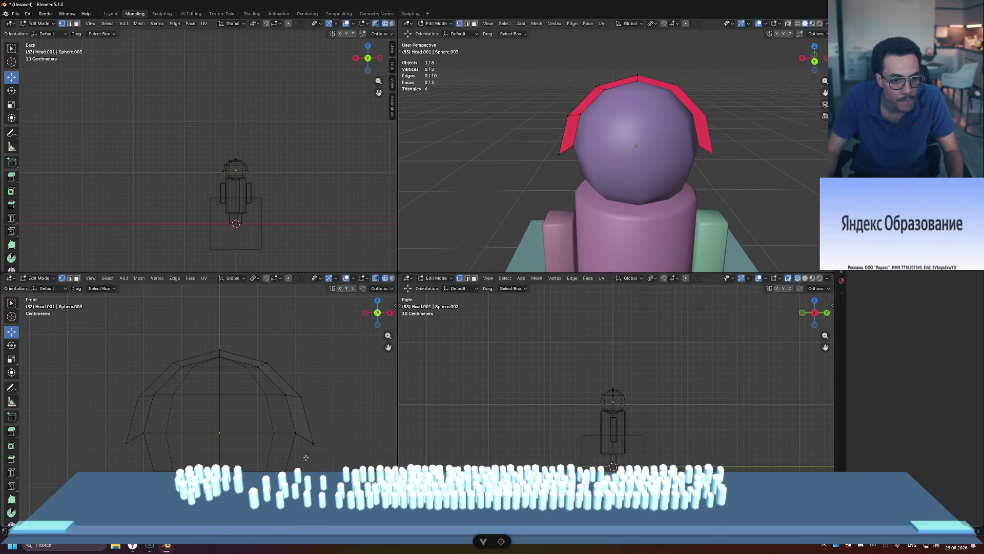
drag(314, 412, 314, 403)
key(Escape)
drag(343, 433, 339, 434)
click(410, 373)
mouse_move(657, 181)
middle_down()
mouse_move(826, 161)
mouse_move(703, 154)
mouse_move(724, 165)
middle_up()
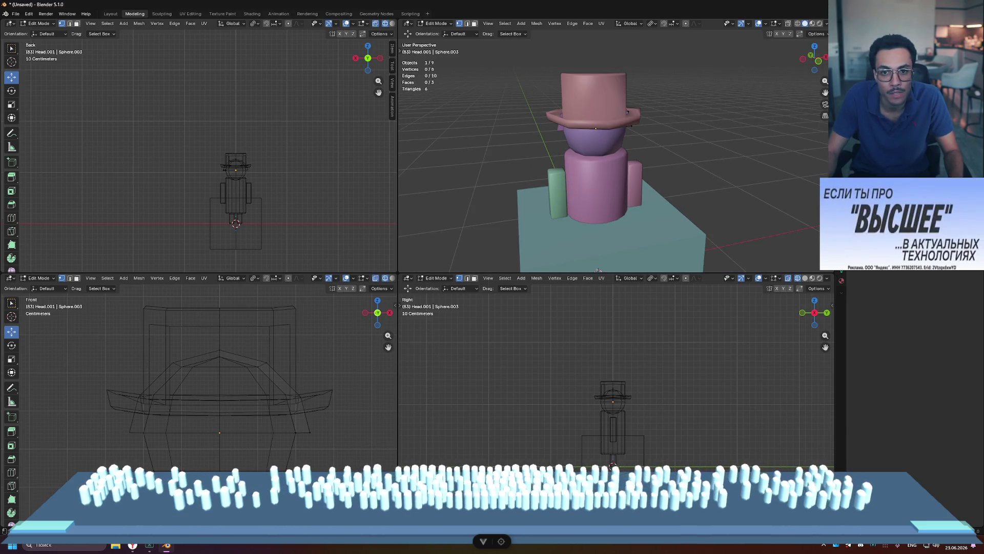
middle_drag(597, 270, 720, 171)
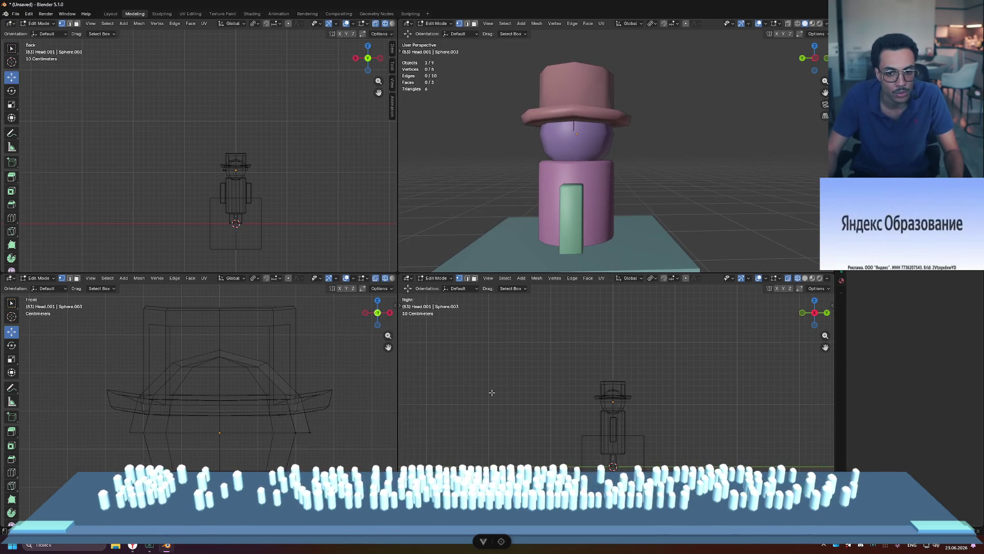
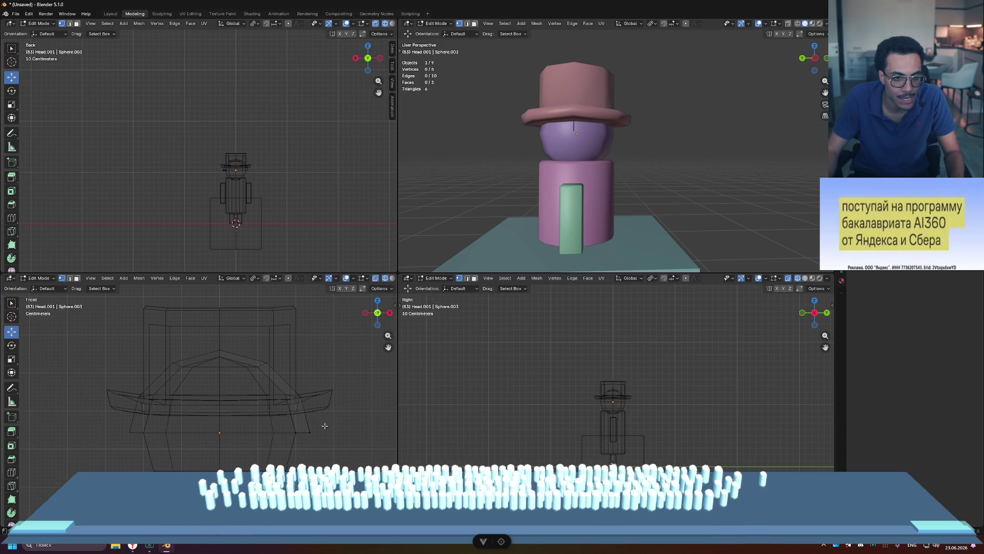
- Select the three-face headband strip over the head in face mode and frame it
key(3)
click(301, 424)
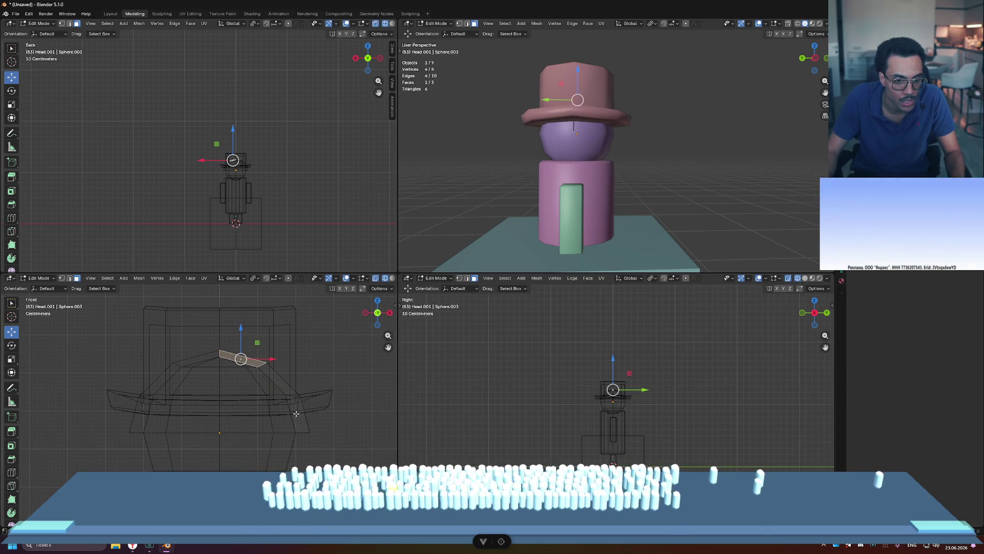
ctrl+click(295, 413)
key(KP_Decimal)
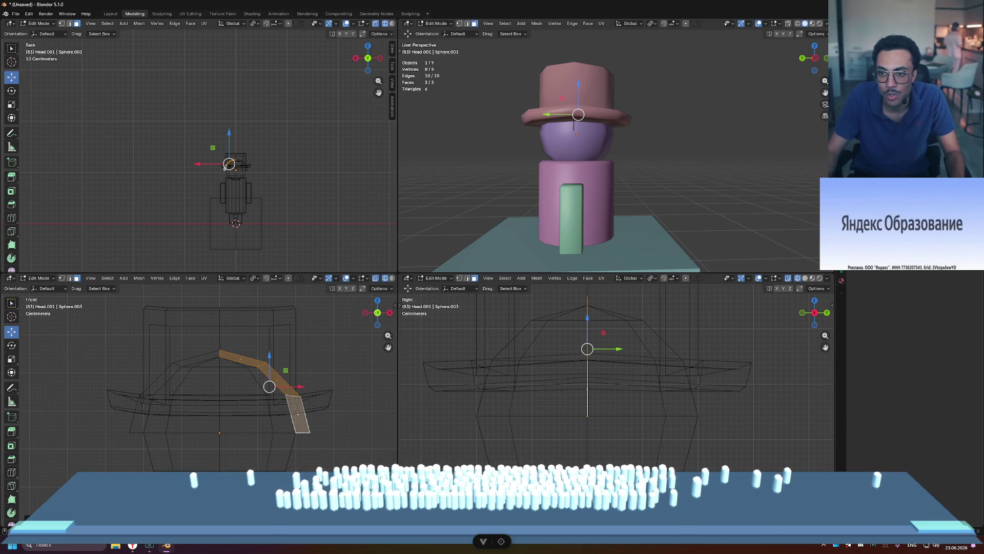
- Add a Mirror modifier to the strip and extrude its faces about 0.031 m outward
key(ctrl+shift+a)
text(mi)
key(Return)
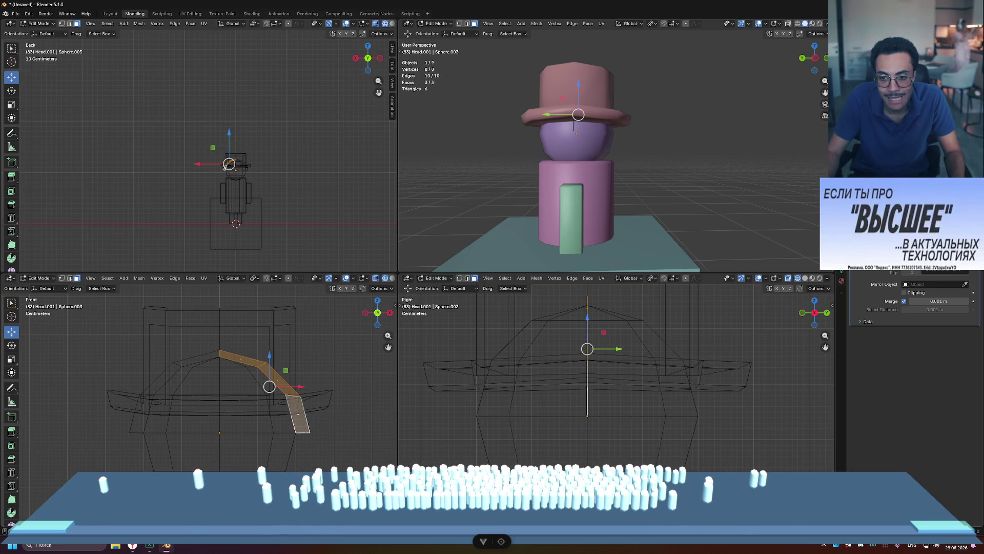
drag(619, 349, 605, 349)
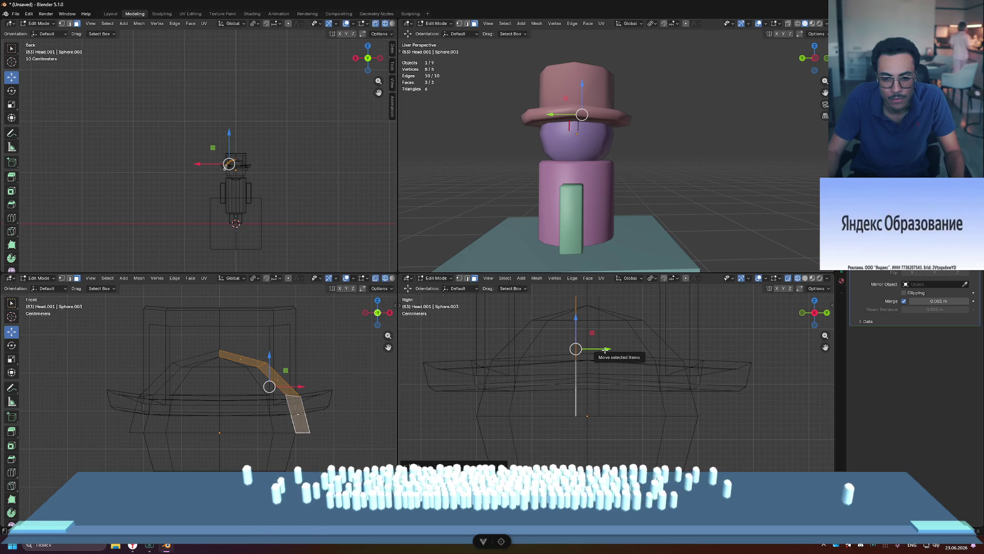
key(e)
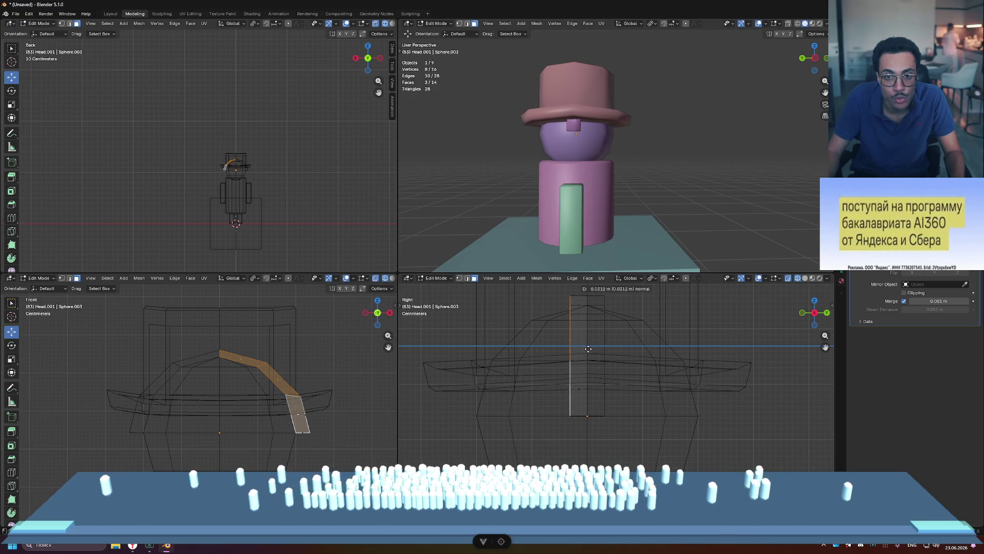
- Confirm the extrusion, clear the selection and delete the top hat
click(593, 348)
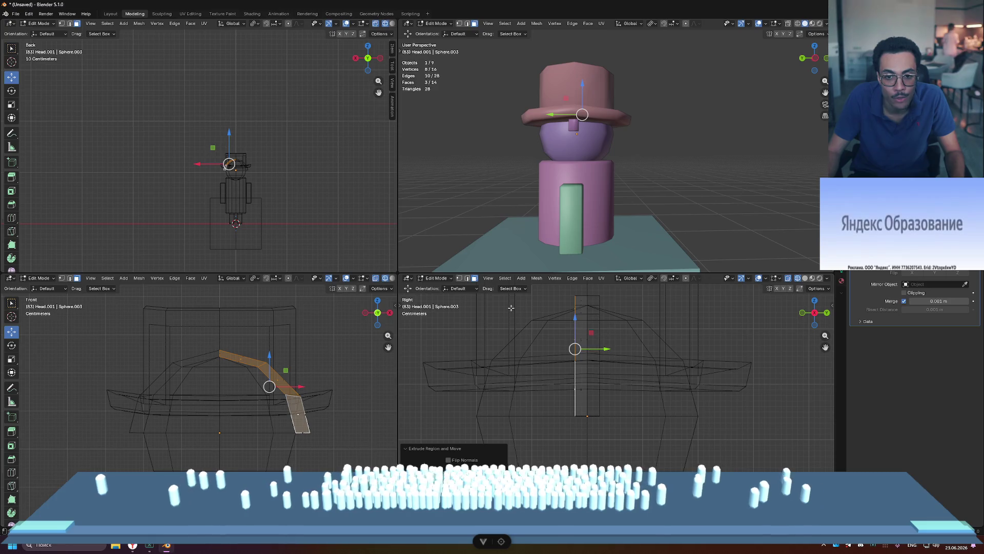
click(335, 357)
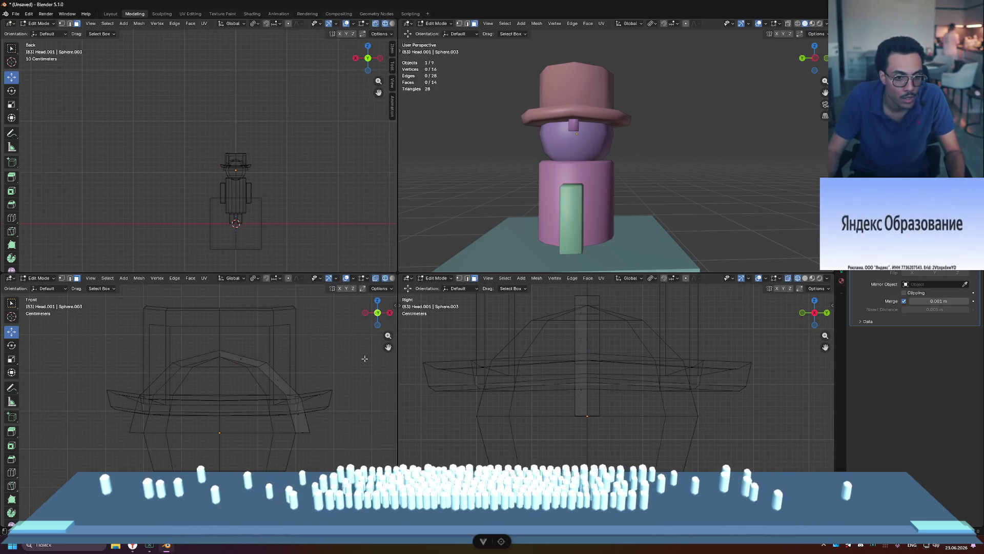
mouse_move(694, 162)
middle_down()
mouse_move(788, 174)
mouse_move(772, 176)
middle_up()
key(ctrl+z)
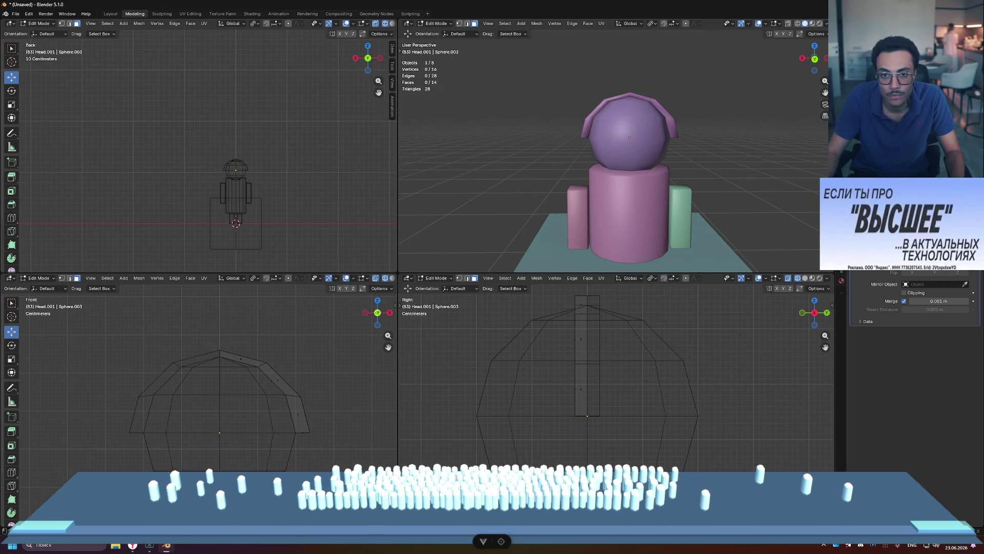
mouse_move(715, 107)
middle_down()
mouse_move(658, 124)
mouse_move(620, 154)
middle_up()
mouse_move(590, 93)
middle_down()
mouse_move(606, 85)
mouse_move(598, 70)
middle_up()
- Undo the strip's extrusion and the Mirror modifier
key(ctrl+z)
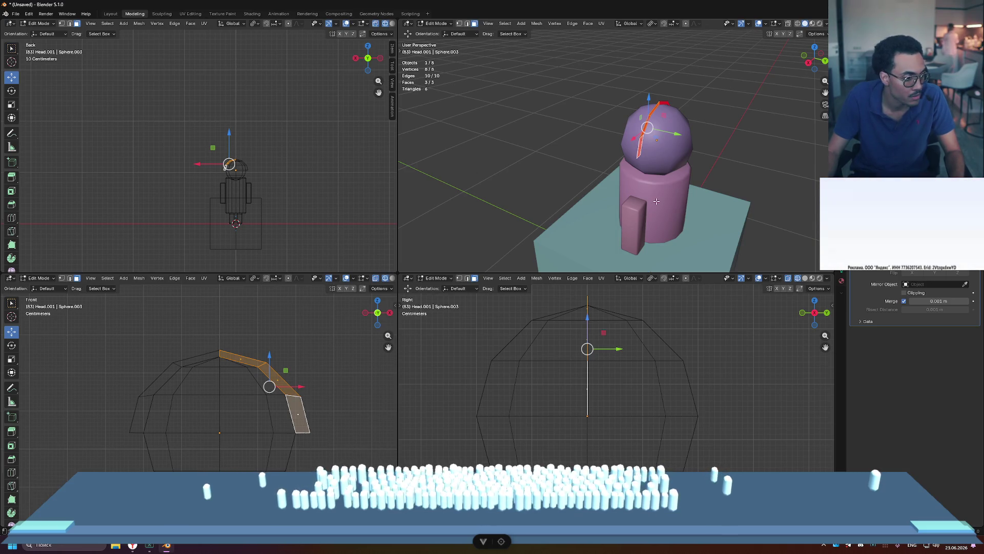
middle_drag(657, 202, 769, 159)
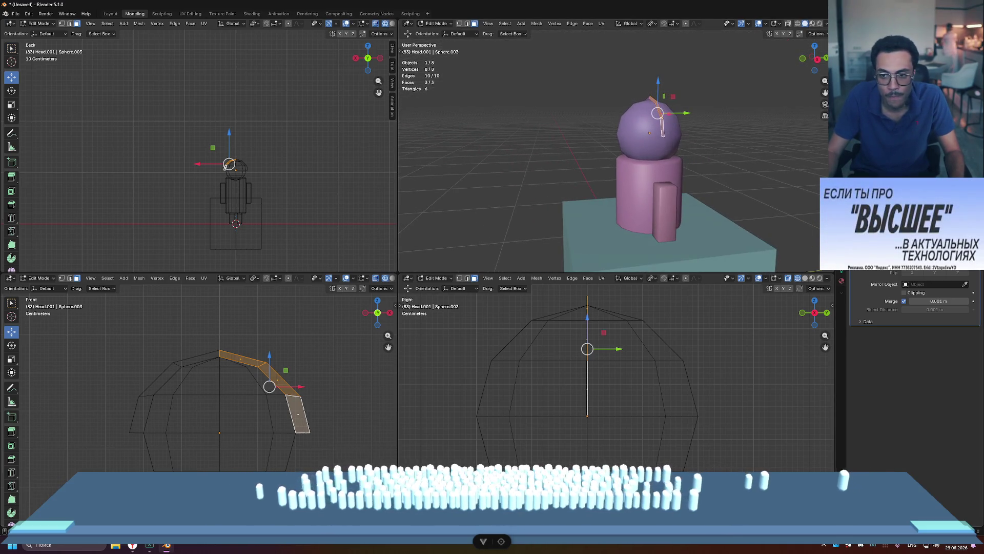
key(ctrl+a)
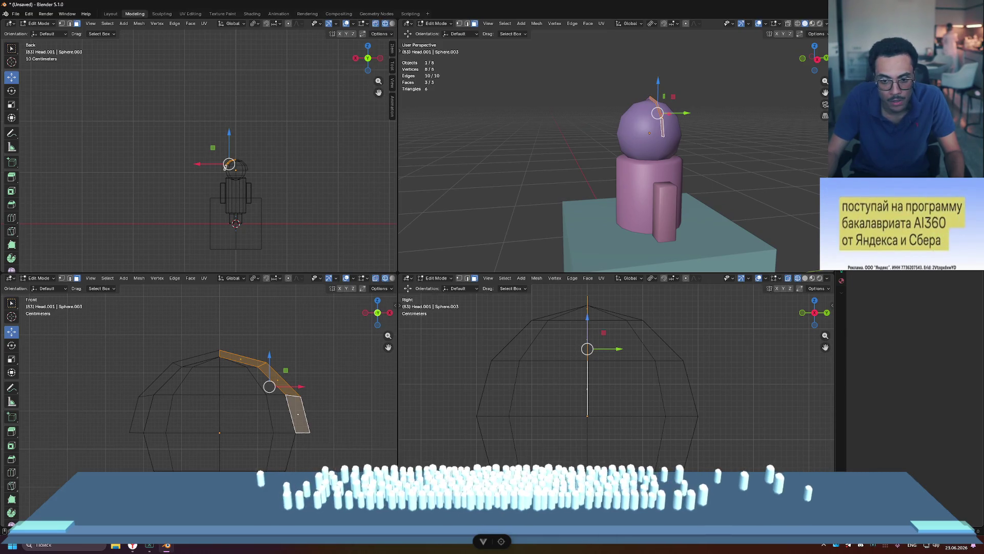
middle_drag(659, 180, 646, 261)
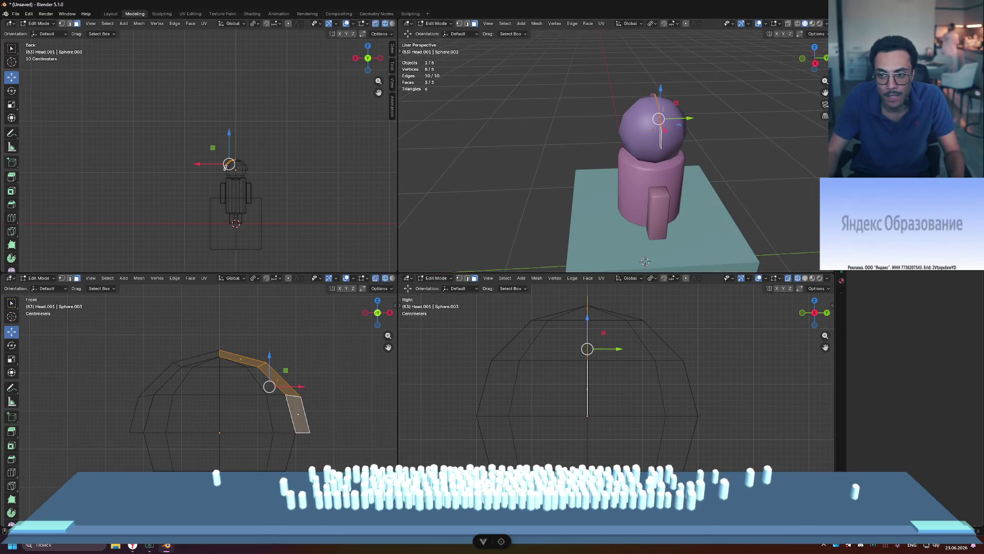
drag(693, 118, 696, 118)
key(ctrl+z)
- Extrude the headband strip outward again, about 0.021 m along its normals
scroll(646, 261, up, 5)
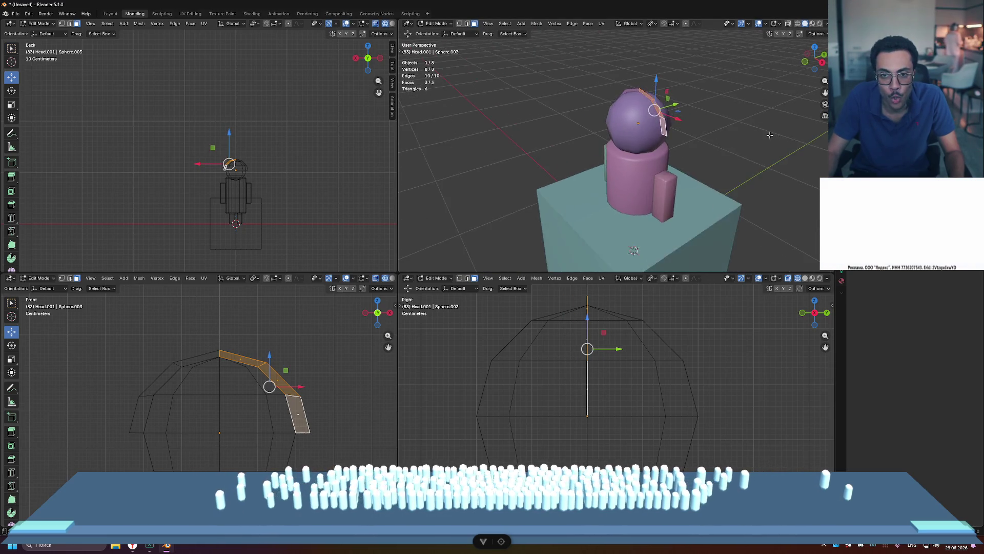
middle_drag(636, 215, 612, 156)
key(e)
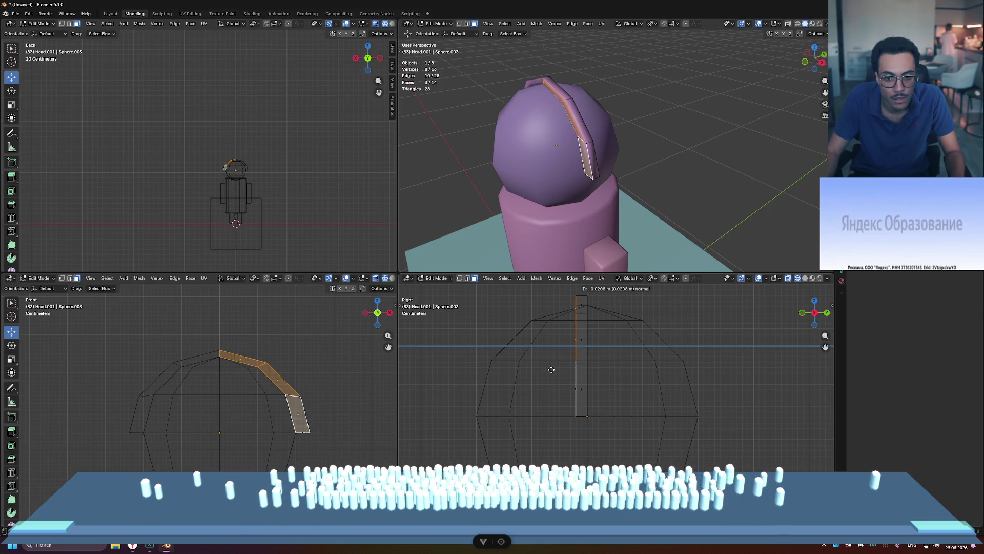
- Confirm the new extrusion and select the face path along the thickened strip
click(551, 369)
mouse_move(589, 179)
middle_down()
mouse_move(640, 170)
mouse_move(610, 146)
middle_up()
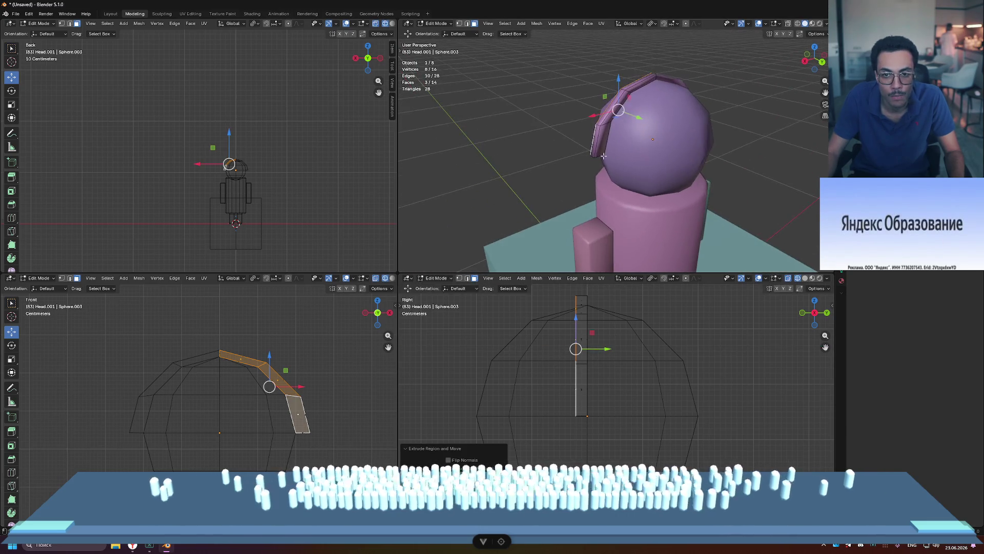
click(603, 141)
shift+click(623, 101)
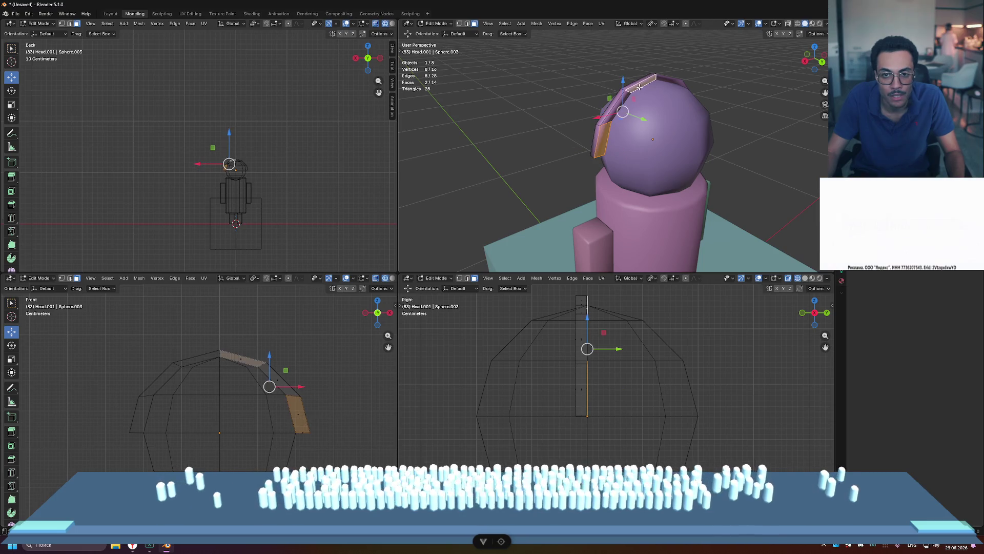
alt+click(623, 102)
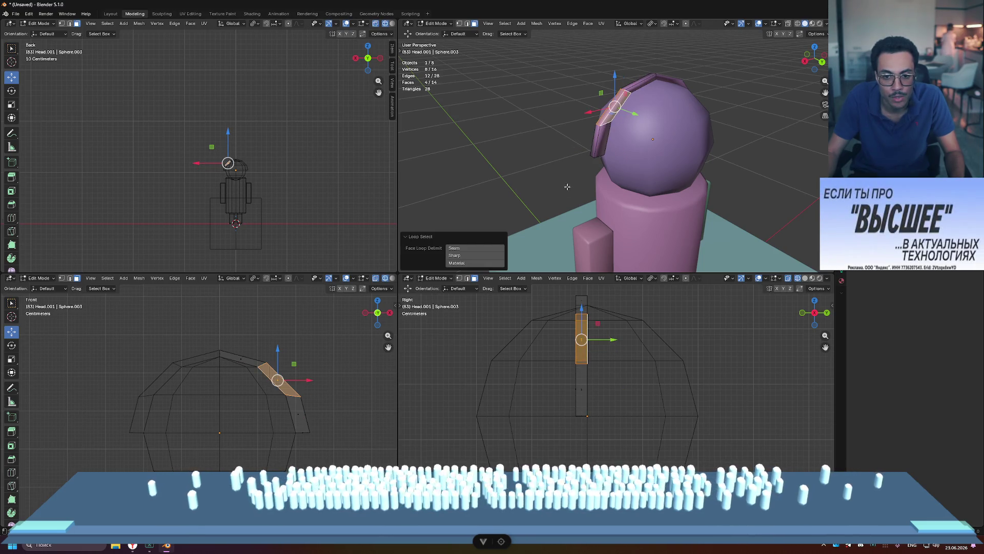
click(641, 83)
ctrl+click(603, 135)
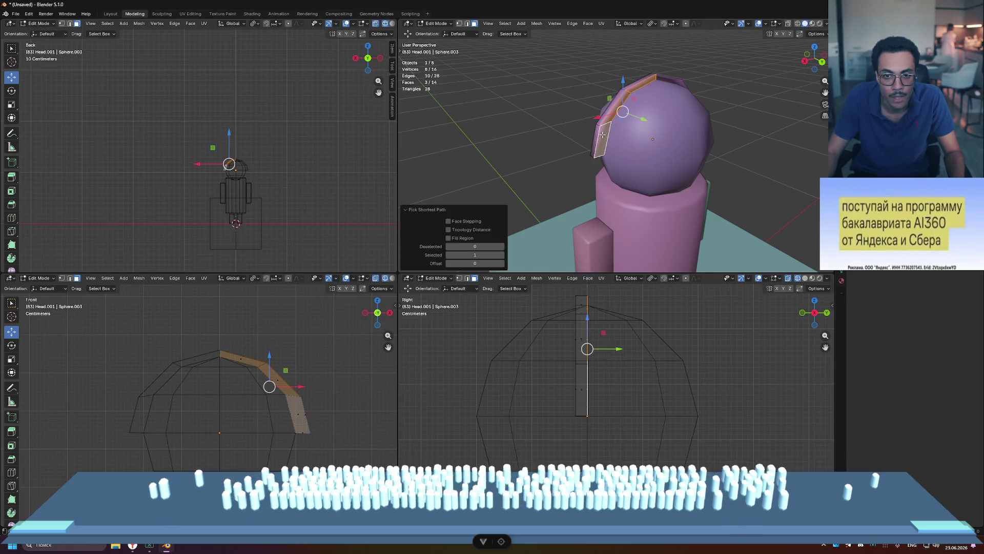
- Move the strip slightly along Y and inspect it from both sides of the head
drag(643, 119, 650, 121)
click(537, 92)
mouse_move(536, 92)
middle_down()
mouse_move(637, 92)
mouse_move(685, 69)
mouse_move(547, 148)
middle_up()
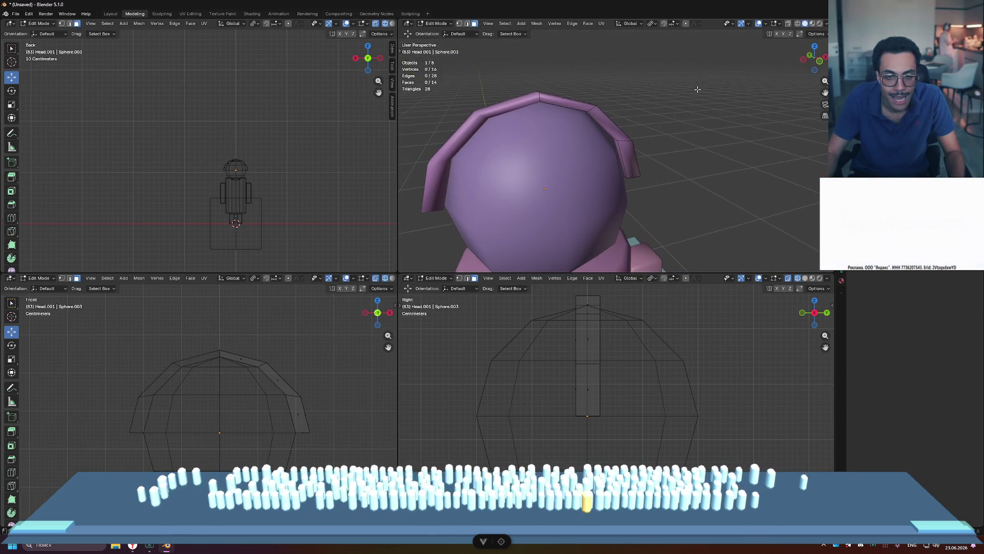
scroll(548, 149, down, 2)
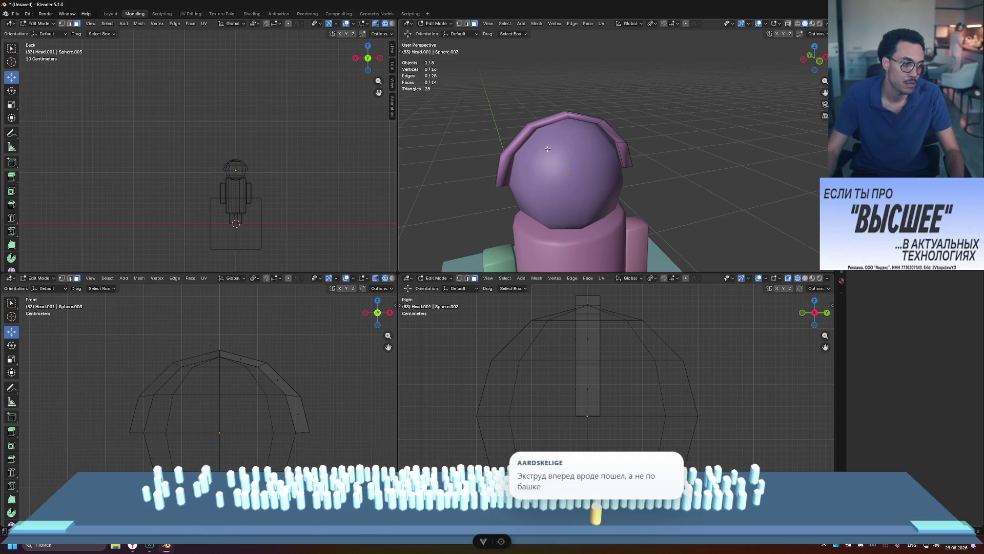
mouse_move(551, 143)
middle_down()
mouse_move(619, 126)
mouse_move(445, 119)
middle_up()
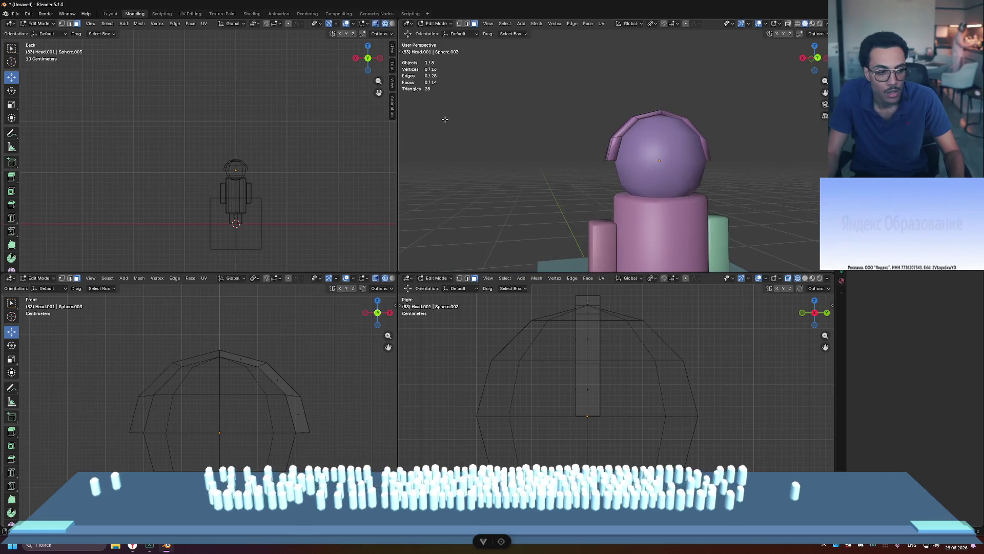
mouse_move(661, 109)
middle_down()
mouse_move(511, 113)
mouse_move(451, 132)
mouse_move(795, 130)
mouse_move(474, 137)
middle_up()
key(Tab)
click(474, 136)
middle_drag(641, 105, 708, 107)
scroll(691, 100, down, 3)
scroll(718, 105, down, 2)
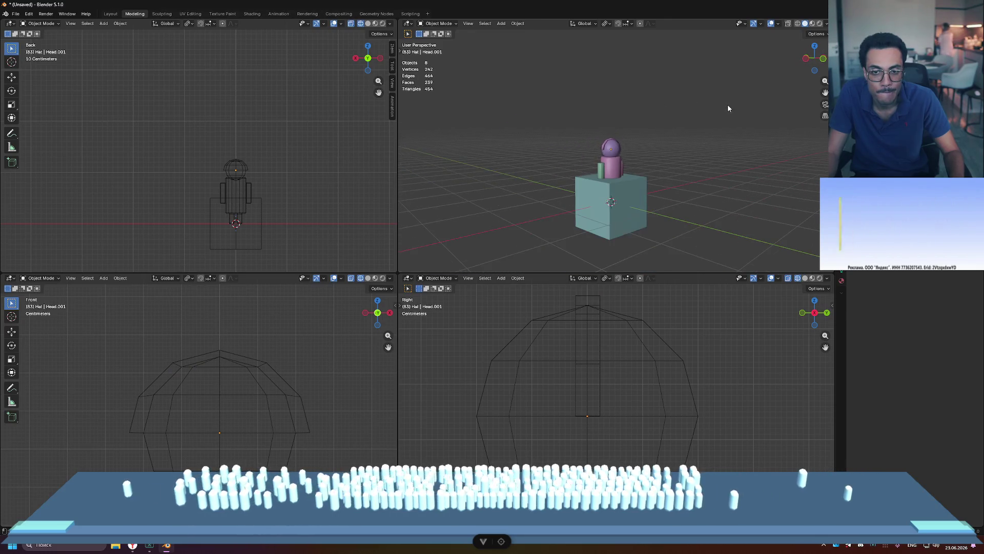
scroll(609, 116, up, 8)
click(579, 106)
key(Tab)
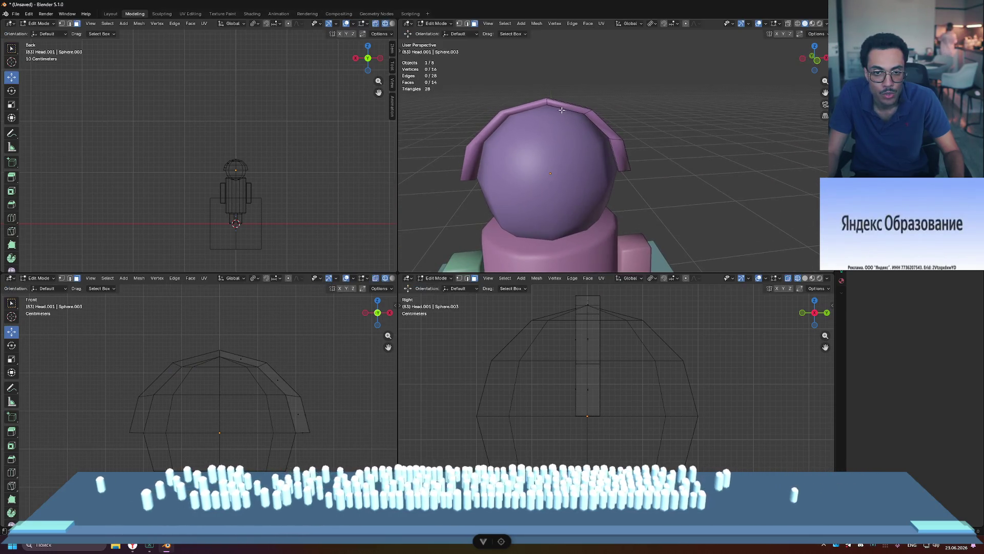
mouse_move(497, 85)
middle_down()
mouse_move(533, 149)
mouse_move(592, 128)
middle_up()
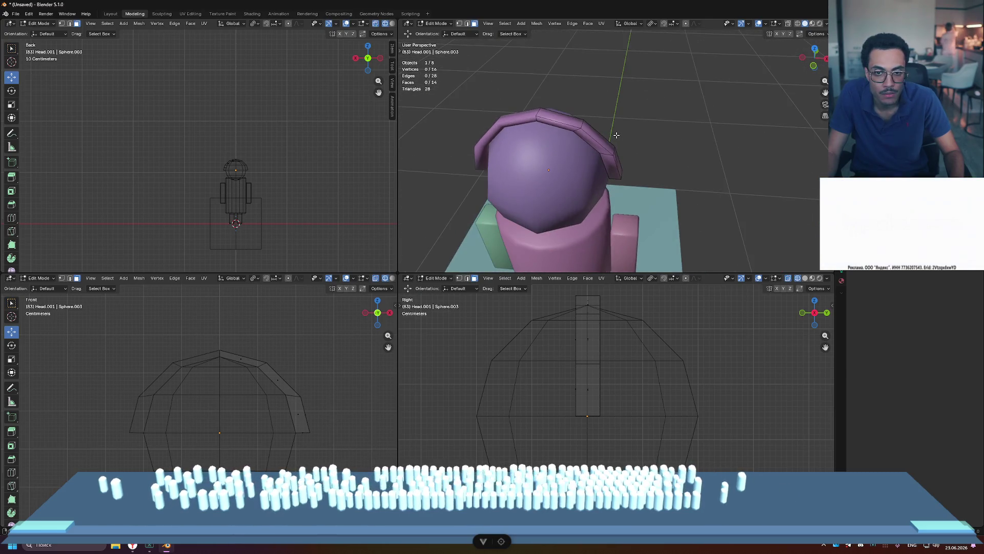
click(588, 132)
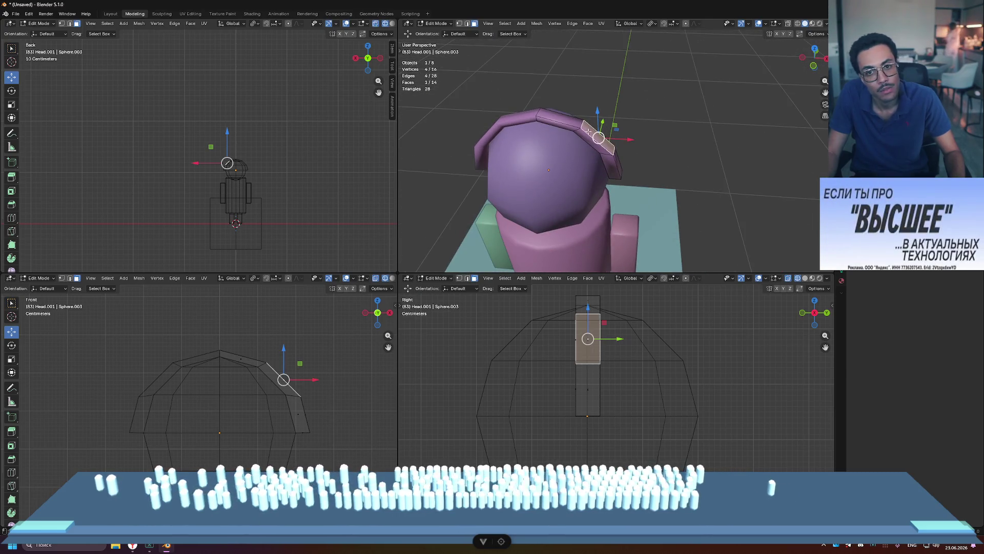
key(ctrl+r)
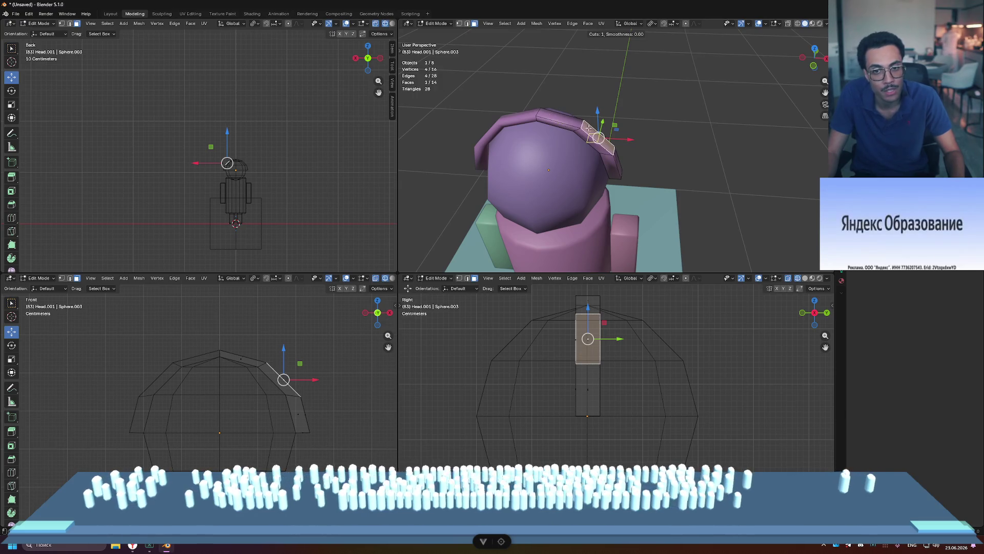
key(alt+Tab)
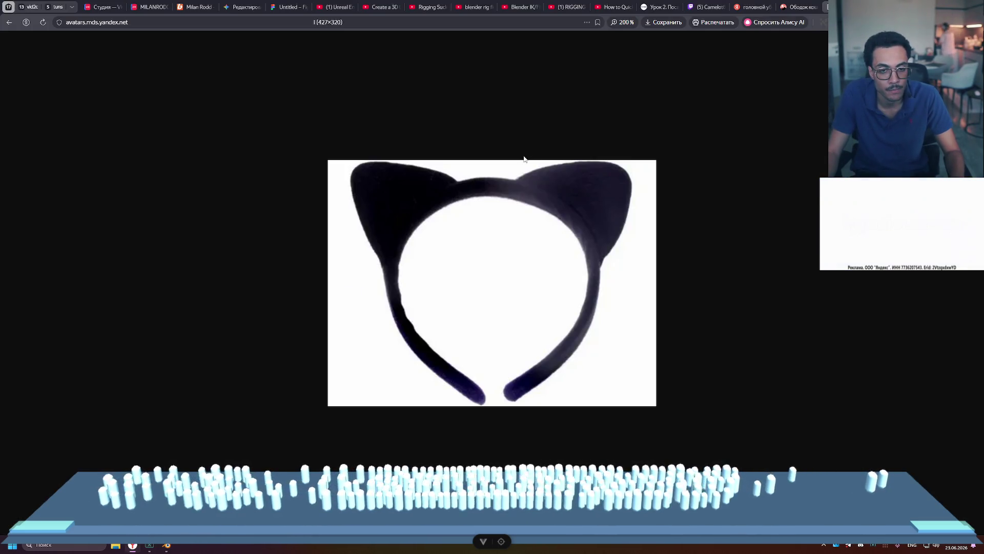
key(alt+Tab)
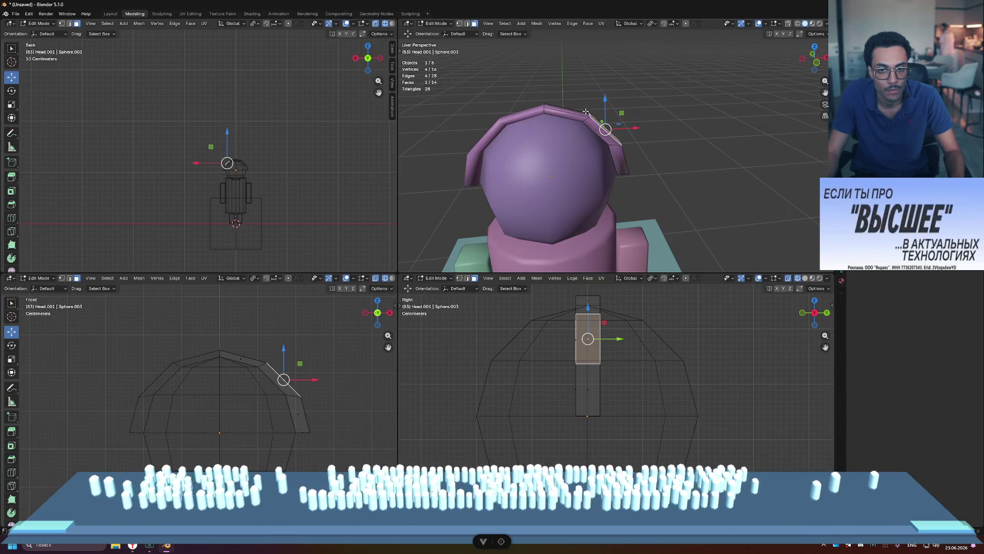
- Edge-slide the headband's top edge, then slide its whole edge loop to -0.314
middle_drag(588, 114, 584, 123)
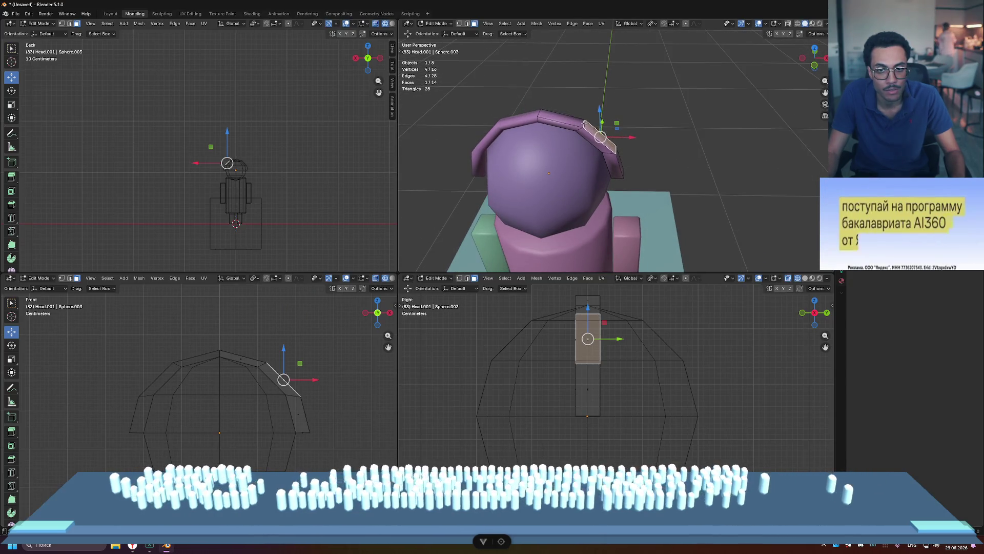
click(584, 126)
key(g)
key(g)
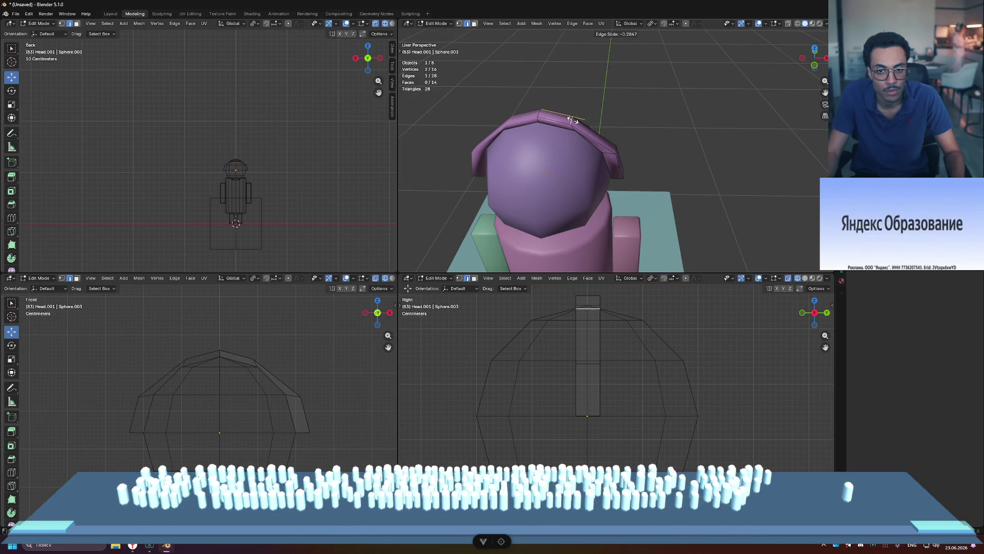
click(574, 120)
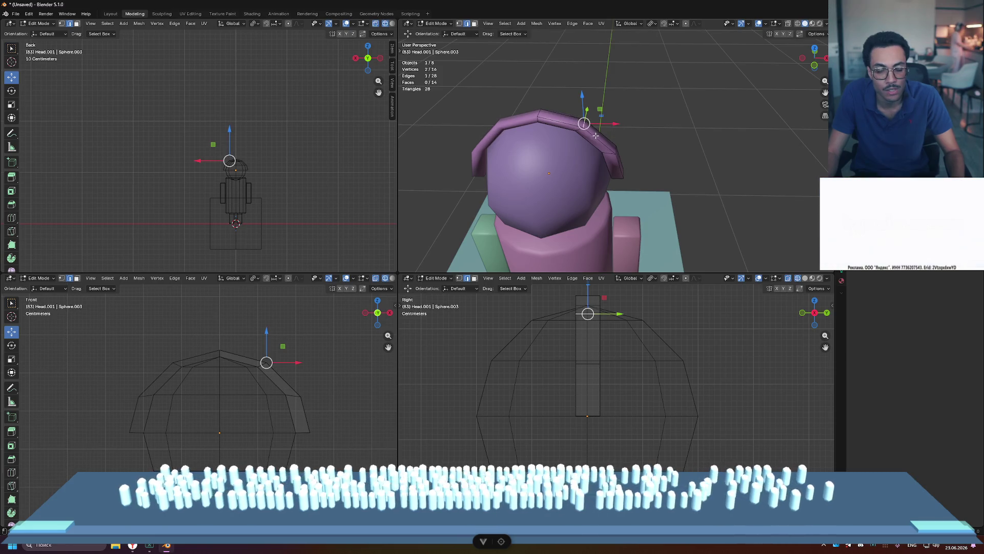
key(g)
key(g)
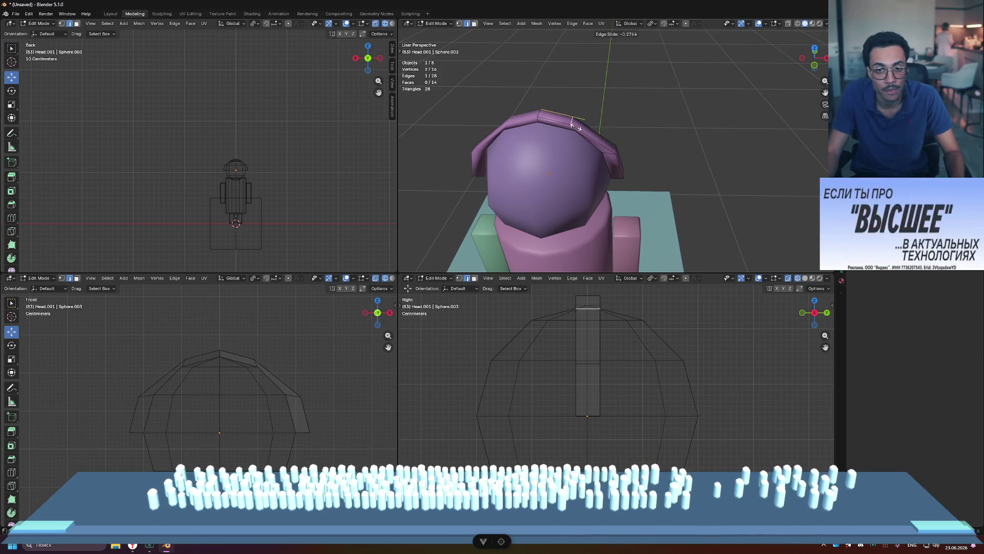
click(576, 123)
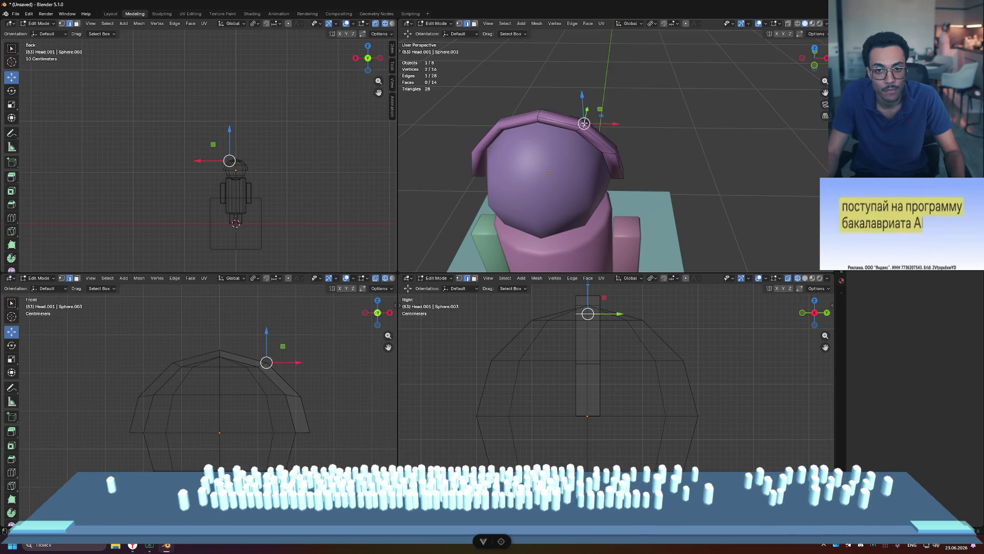
alt+click(580, 125)
key(g)
key(g)
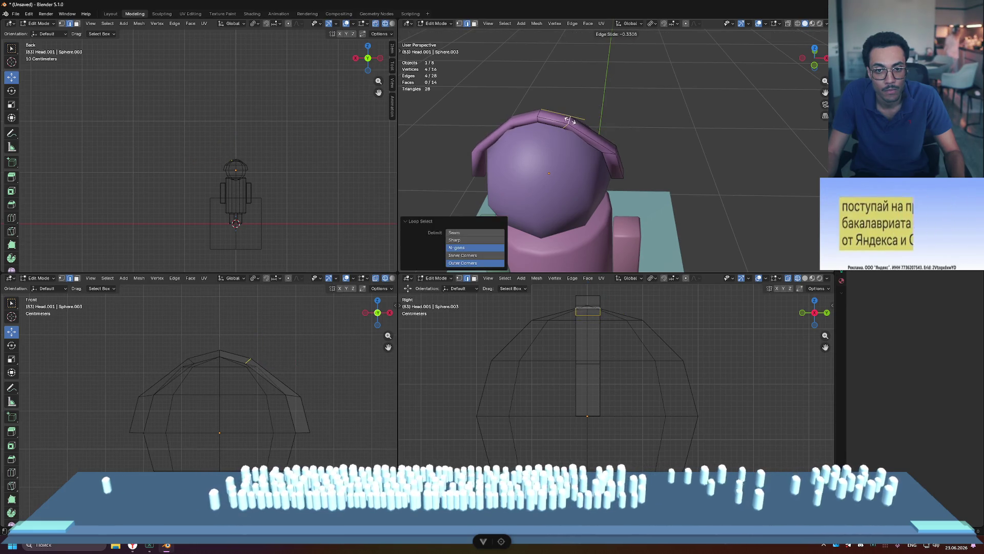
click(569, 119)
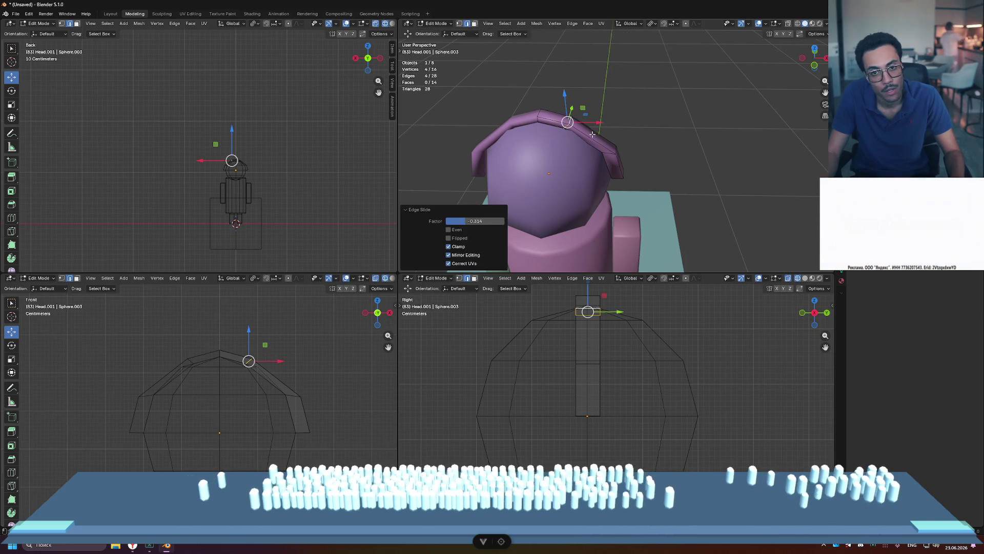
- Add a loop cut across the headband at factor 0.316, giving 18 faces
key(ctrl+r)
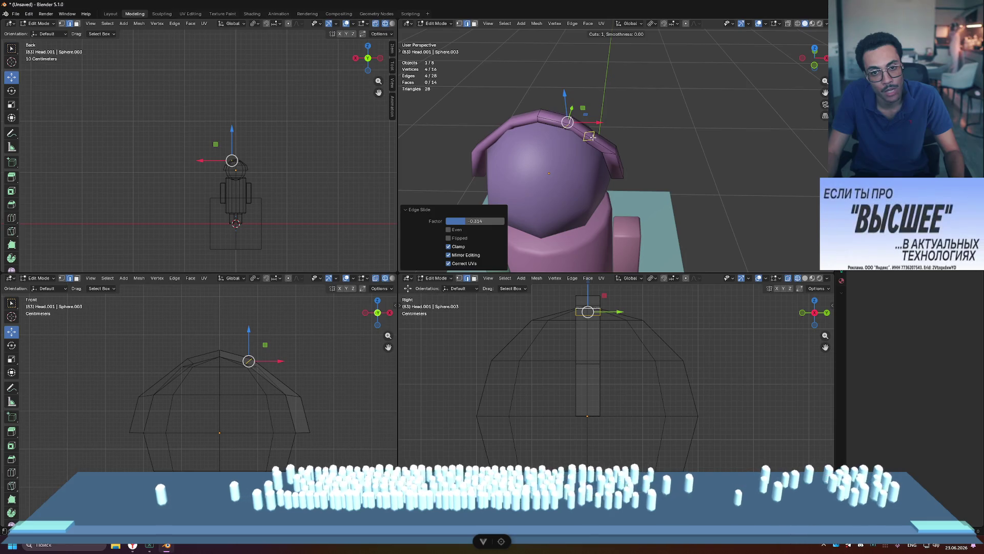
click(591, 136)
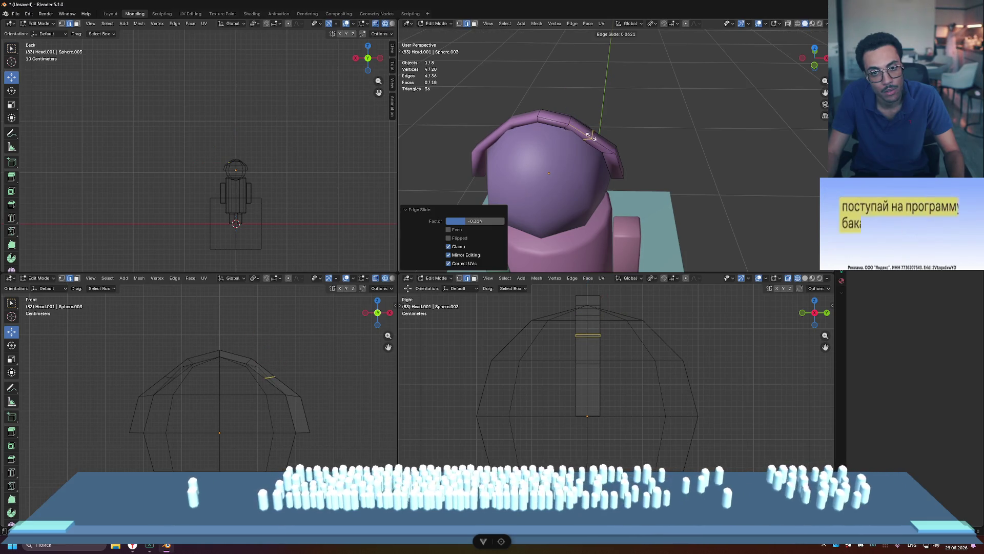
click(677, 126)
mouse_move(693, 166)
middle_down()
mouse_move(692, 149)
mouse_move(708, 137)
mouse_move(601, 123)
middle_up()
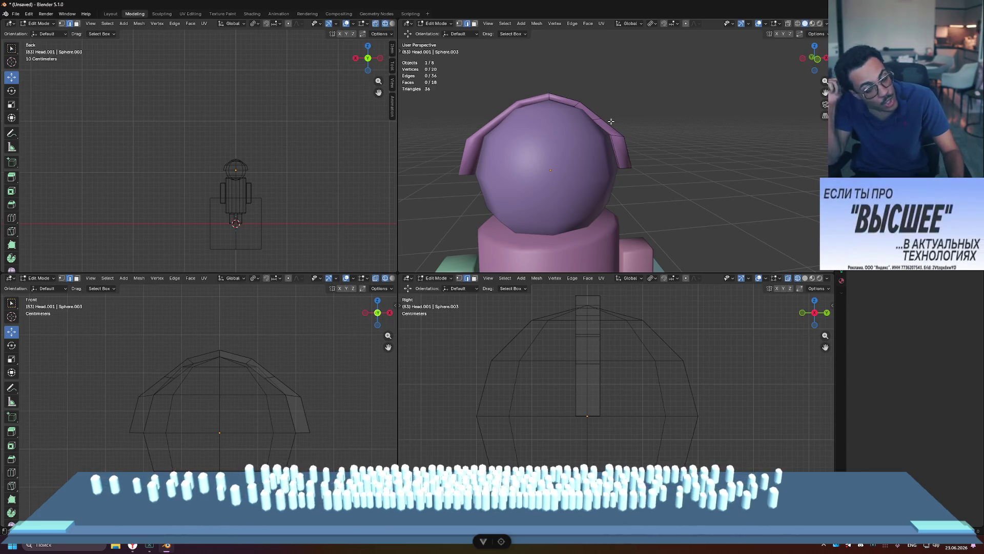
alt+click(618, 113)
- Rotate the selected headband loop around the global Y axis
middle_drag(618, 114, 649, 119)
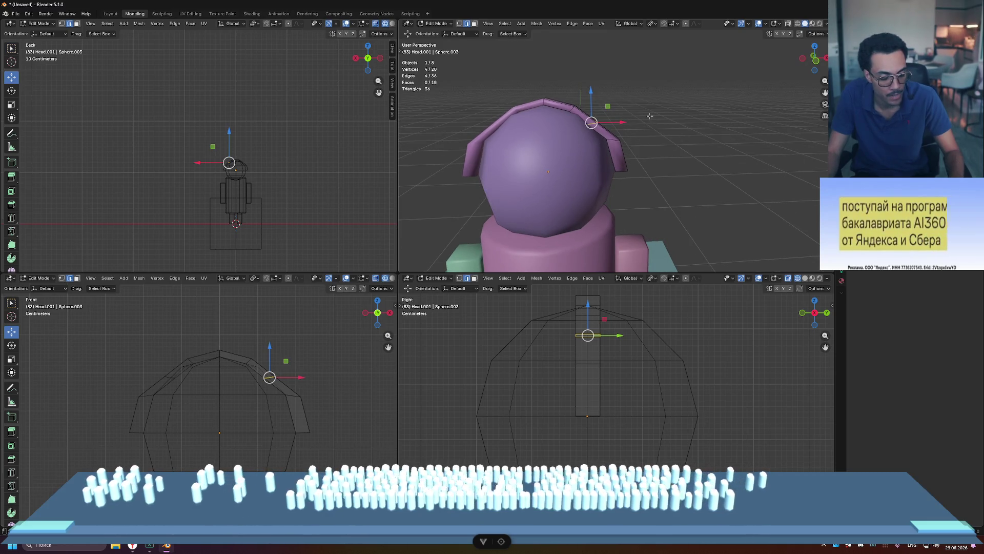
key(r)
key(y)
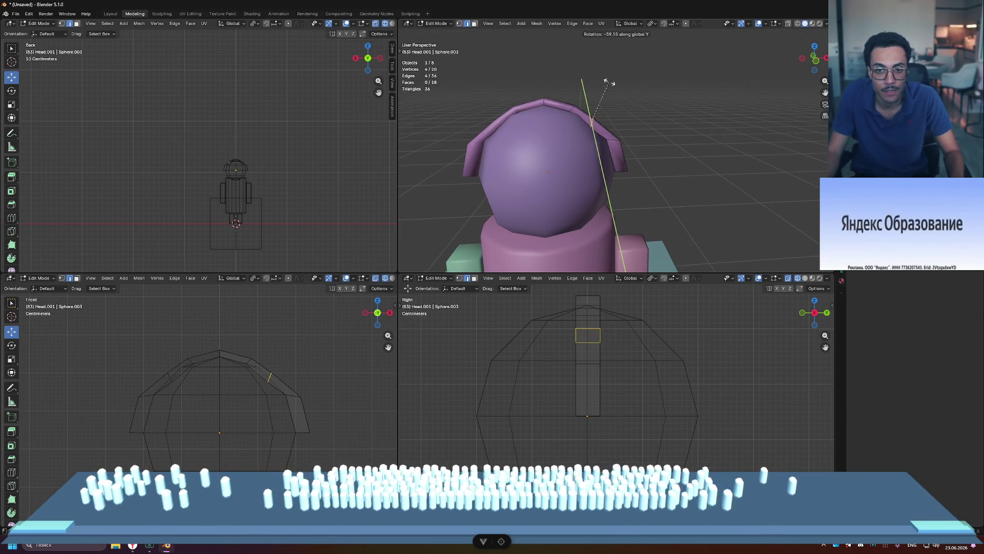
click(621, 83)
click(682, 176)
middle_drag(681, 176, 688, 152)
- Select the loop over the head and try rotating it, cancelling the rotation
mouse_move(585, 109)
middle_down()
mouse_move(577, 105)
mouse_move(663, 118)
middle_up()
alt+click(579, 102)
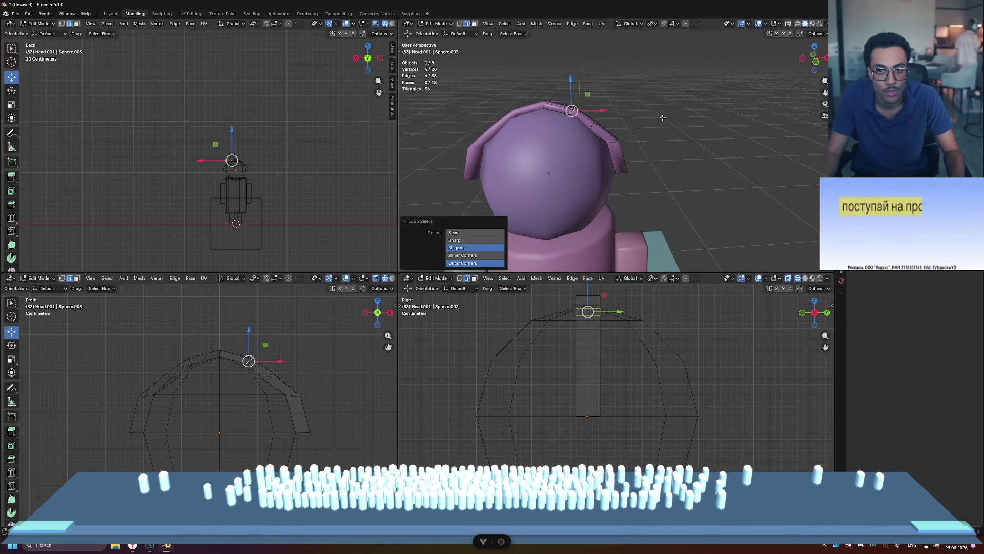
key(r)
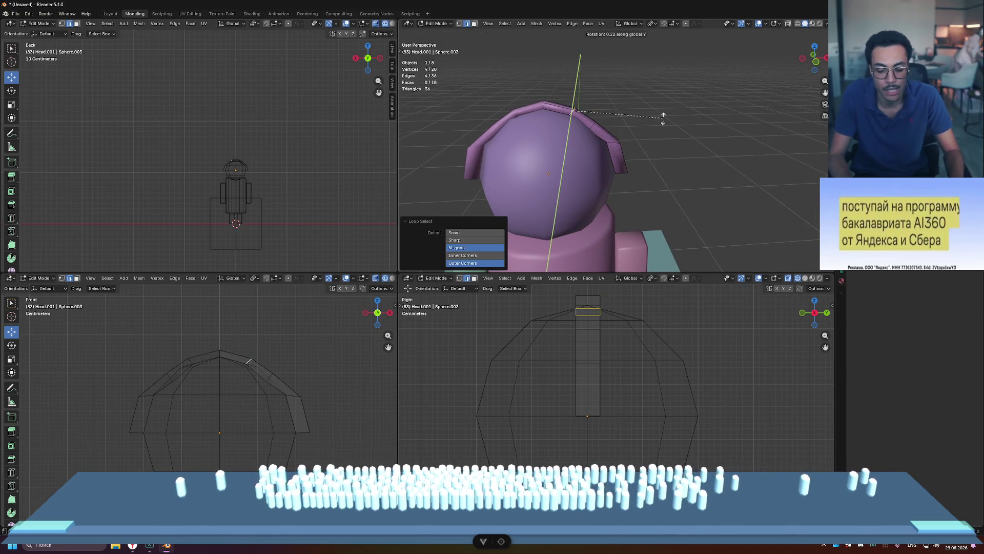
right_click(608, 99)
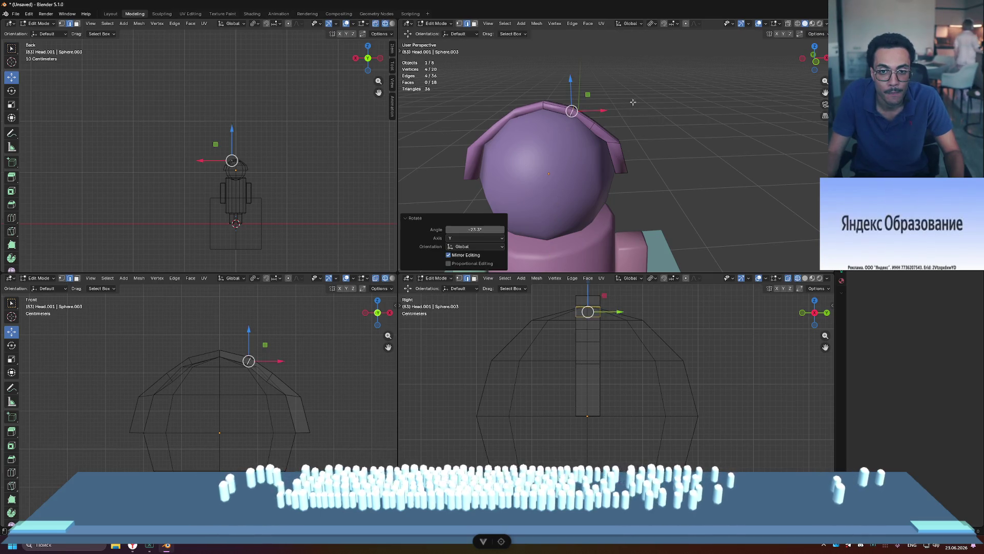
click(575, 105)
middle_drag(576, 105, 689, 127)
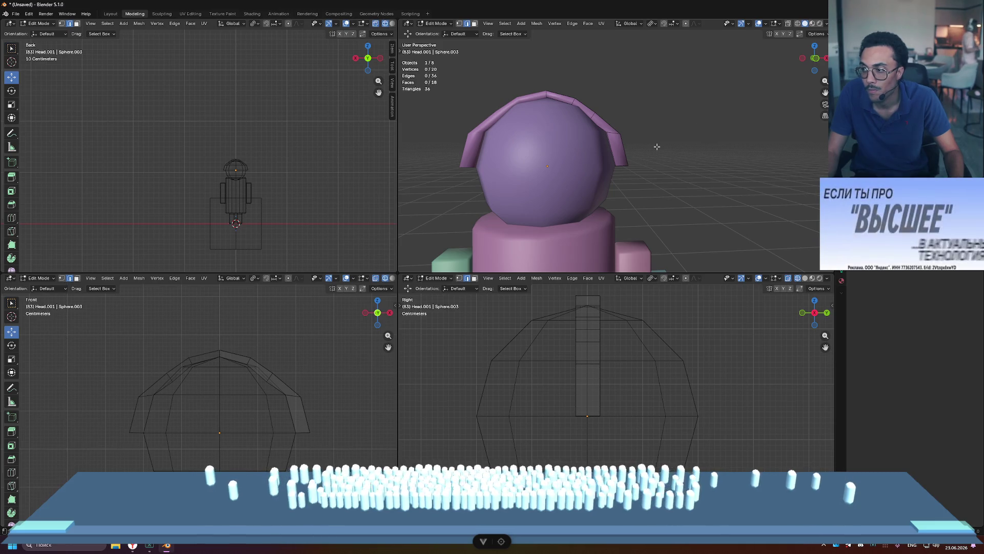
mouse_move(677, 136)
middle_down()
mouse_move(657, 127)
mouse_move(685, 158)
mouse_move(614, 134)
middle_up()
- Nudge a headband edge loop slightly along X and raise the band's top edge
alt+click(595, 119)
drag(629, 120, 630, 120)
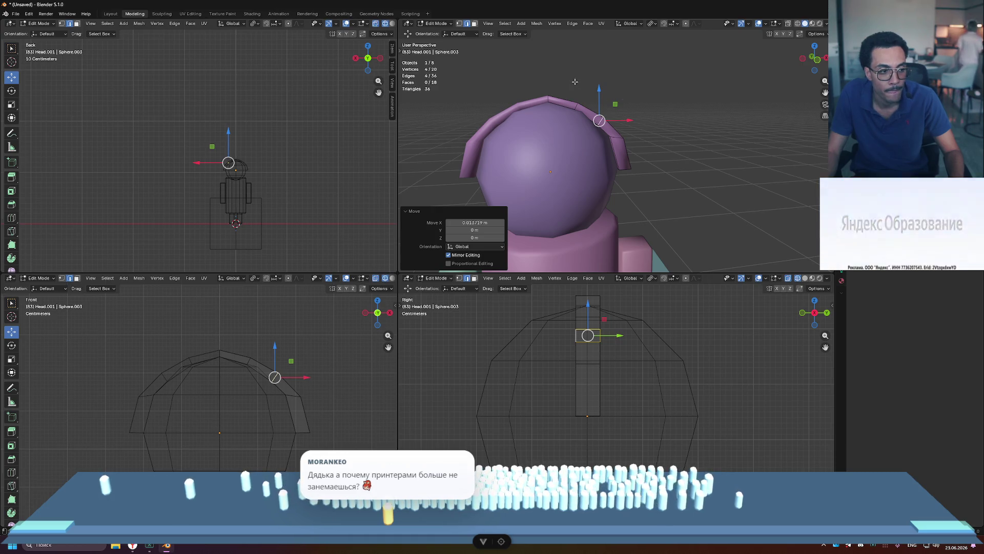
click(662, 122)
middle_drag(661, 122, 675, 121)
drag(569, 104, 593, 89)
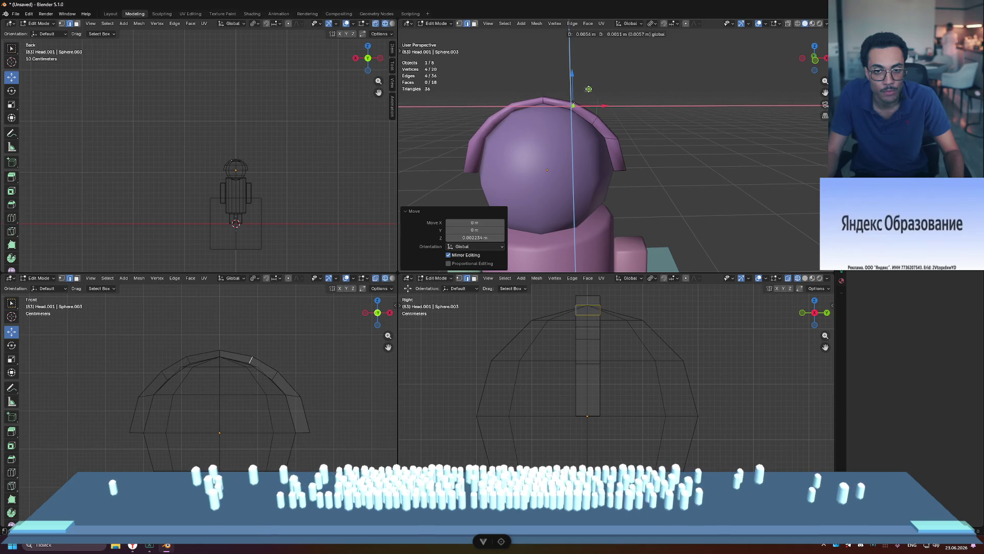
drag(587, 89, 589, 90)
click(717, 108)
mouse_move(718, 107)
middle_down()
mouse_move(727, 110)
mouse_move(680, 132)
mouse_move(609, 132)
mouse_move(731, 123)
mouse_move(658, 151)
mouse_move(638, 144)
middle_up()
- Rotate the headband edge loop by about -31°
alt+click(609, 131)
key(r)
click(663, 104)
click(718, 126)
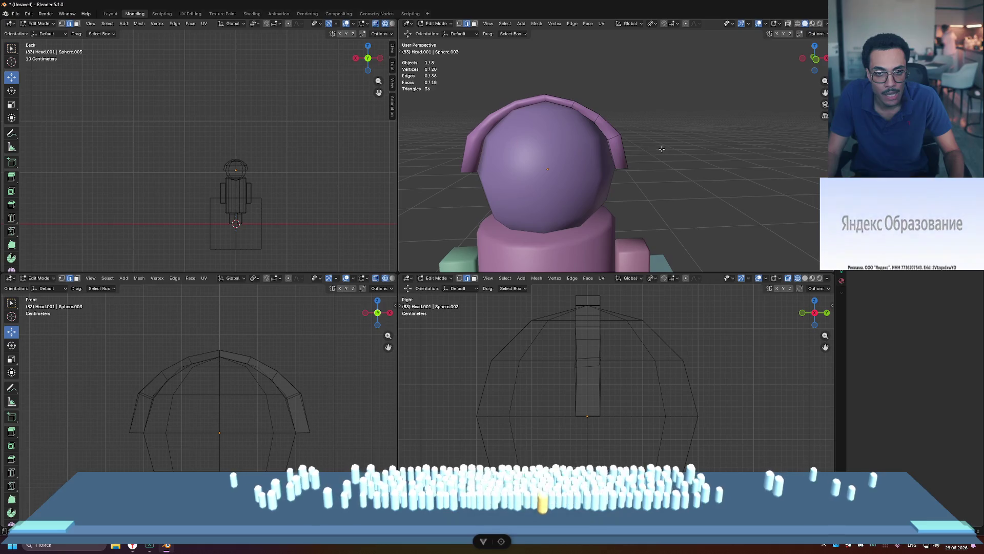
- Scale down the edge loop on the band's side
alt+click(614, 137)
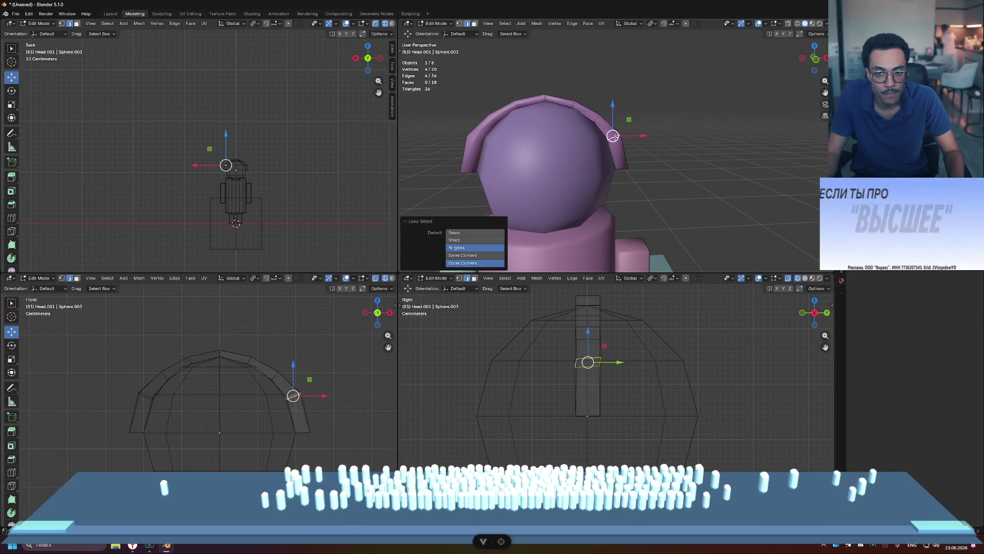
key(s)
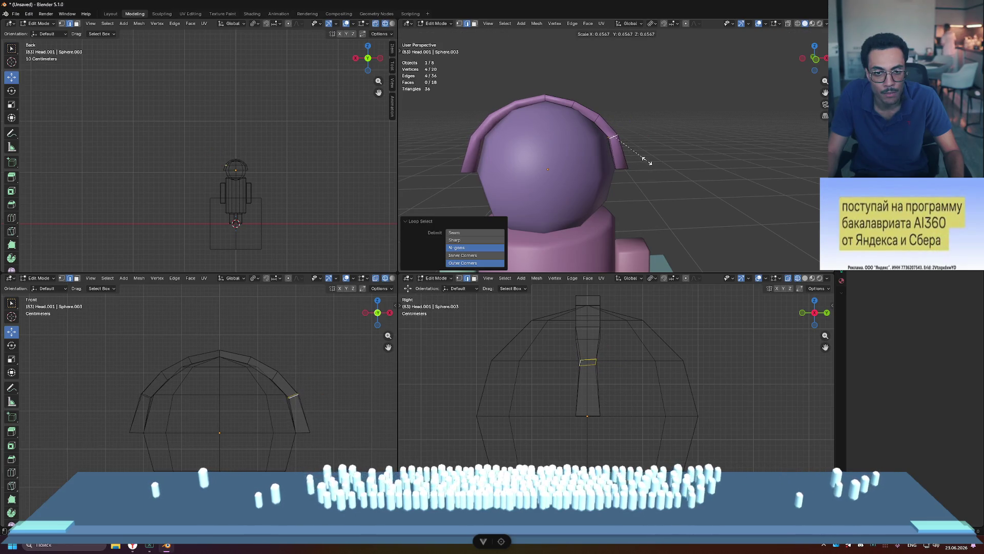
click(647, 161)
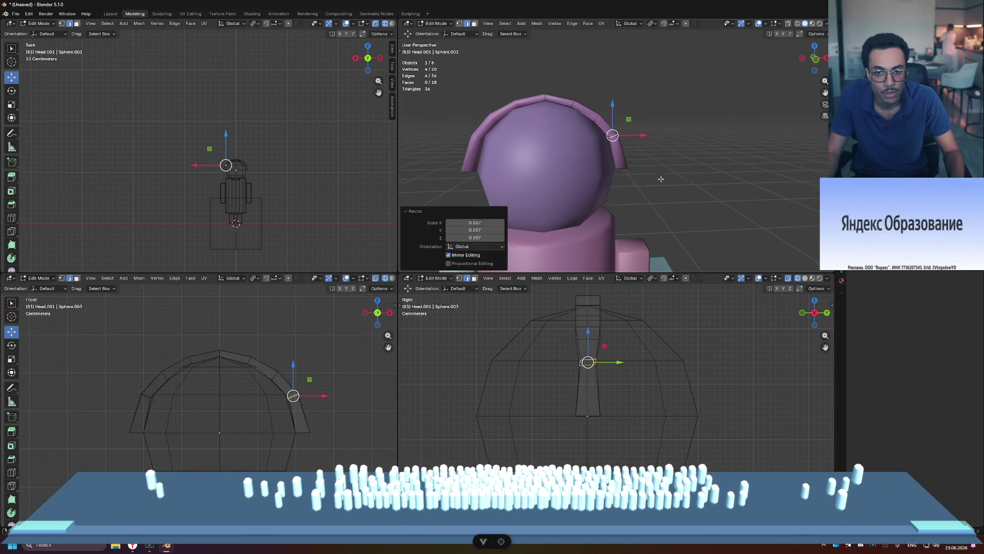
middle_drag(647, 161, 609, 156)
alt+click(609, 155)
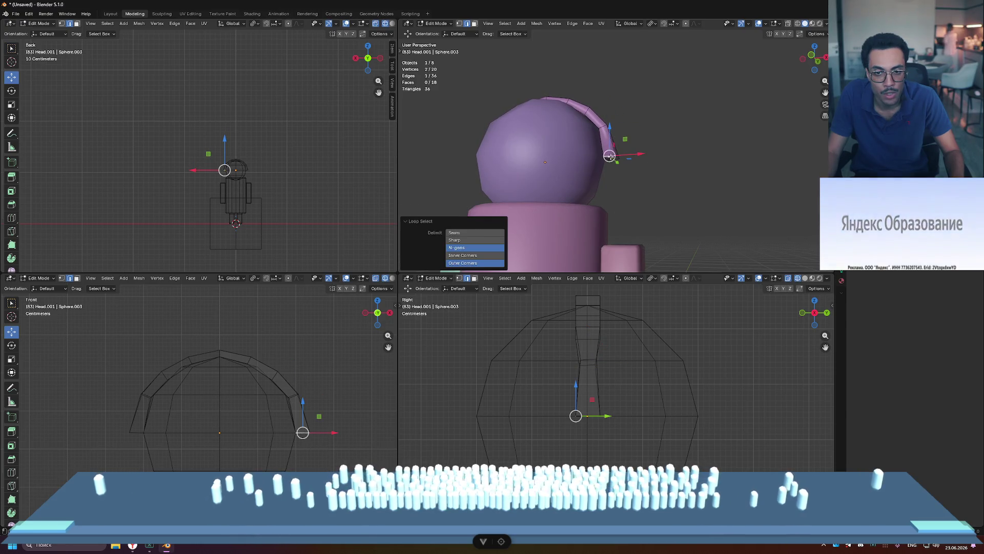
- Select the band's end face and scale it down
middle_drag(676, 167, 588, 163)
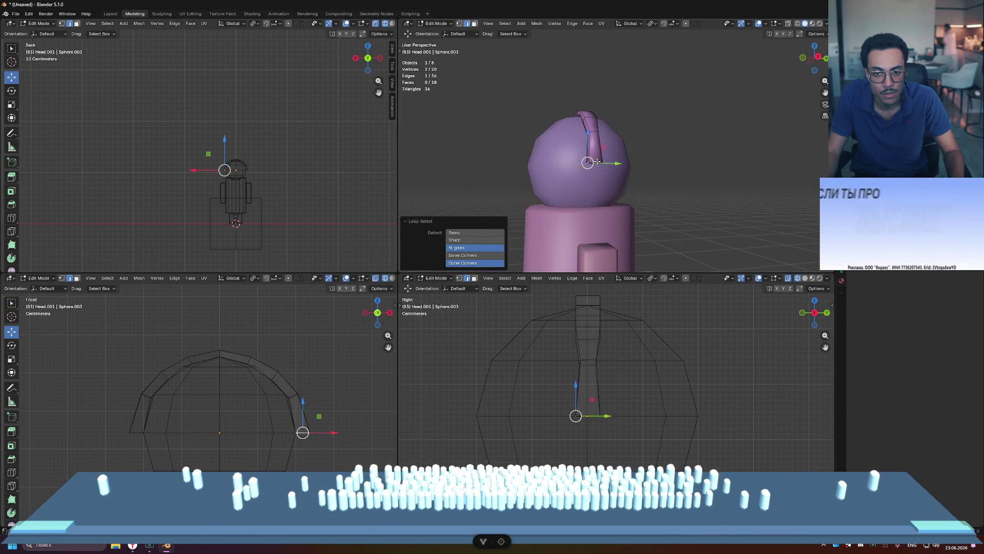
scroll(595, 174, up, 8)
middle_drag(584, 203, 554, 154)
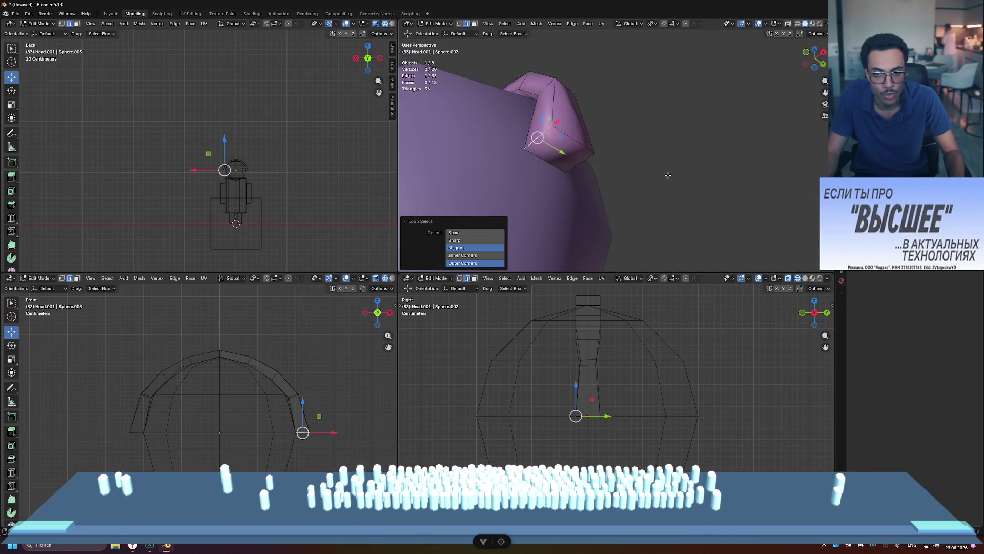
key(3)
click(551, 153)
key(s)
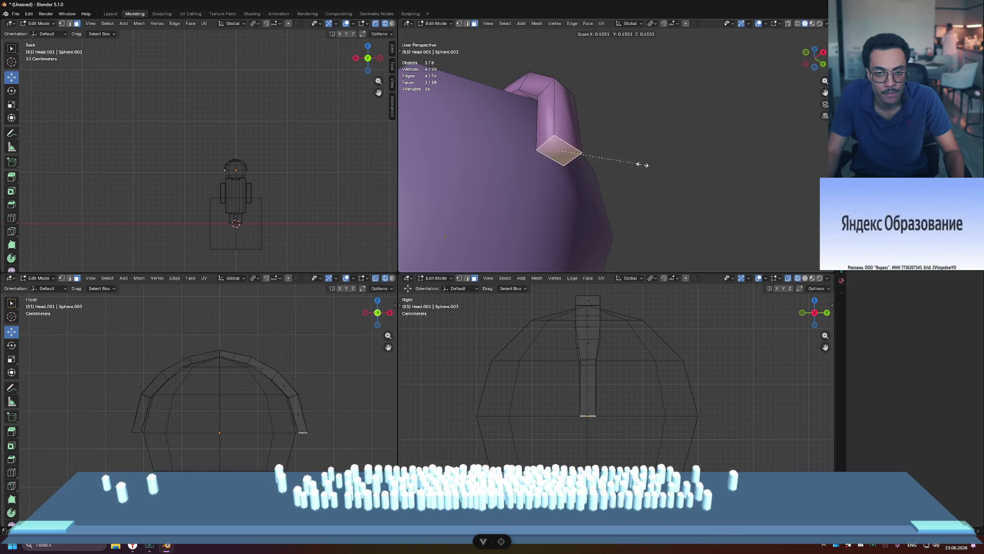
click(642, 165)
click(626, 125)
- Shift the selected band vertices slightly along X
scroll(625, 118, down, 5)
mouse_move(624, 110)
middle_down()
mouse_move(670, 143)
mouse_move(673, 166)
mouse_move(599, 204)
mouse_move(679, 145)
middle_up()
middle_drag(630, 167, 622, 150)
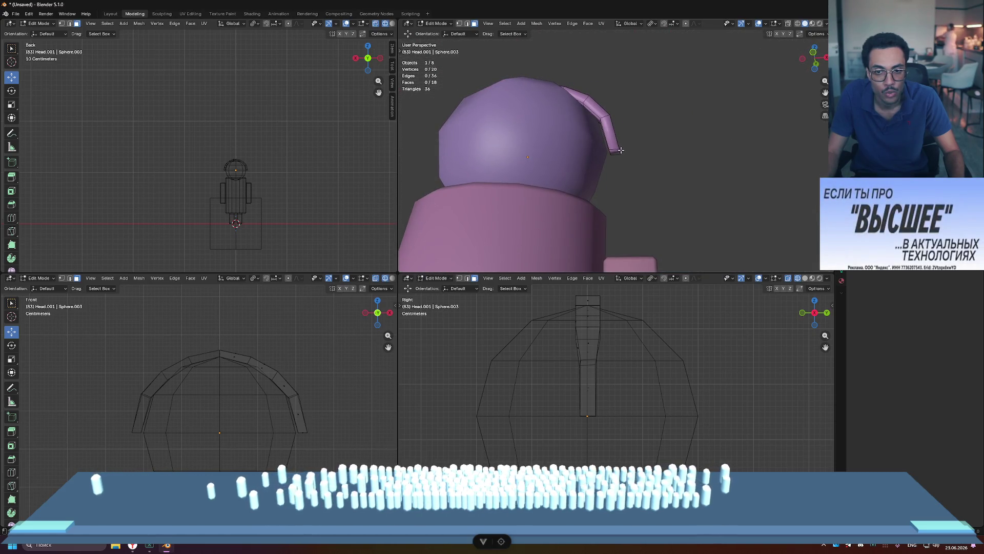
drag(646, 152, 640, 153)
click(666, 154)
- Leave Edit Mode and zoom out to view the whole figure
middle_drag(667, 154, 681, 144)
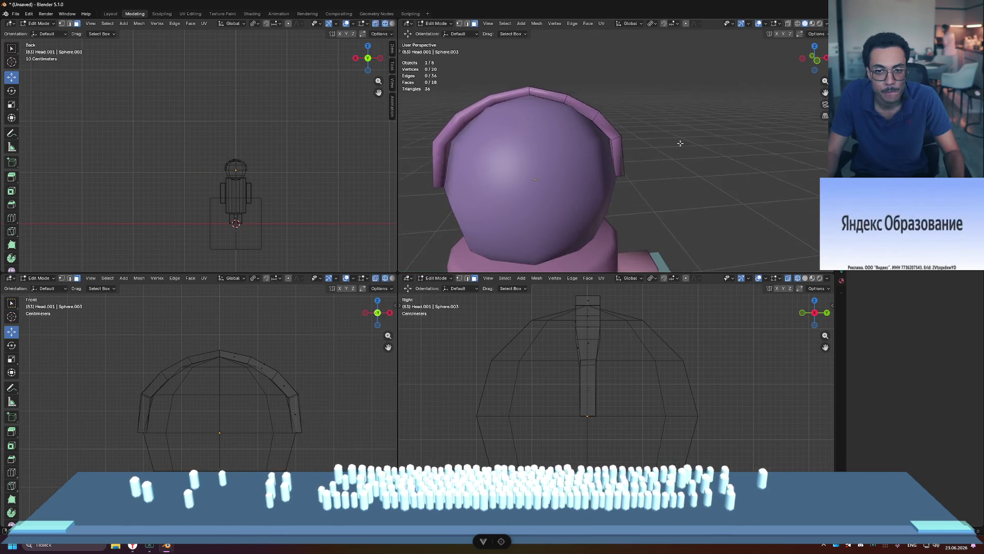
scroll(618, 131, down, 3)
scroll(596, 108, up, 2)
scroll(641, 112, down, 6)
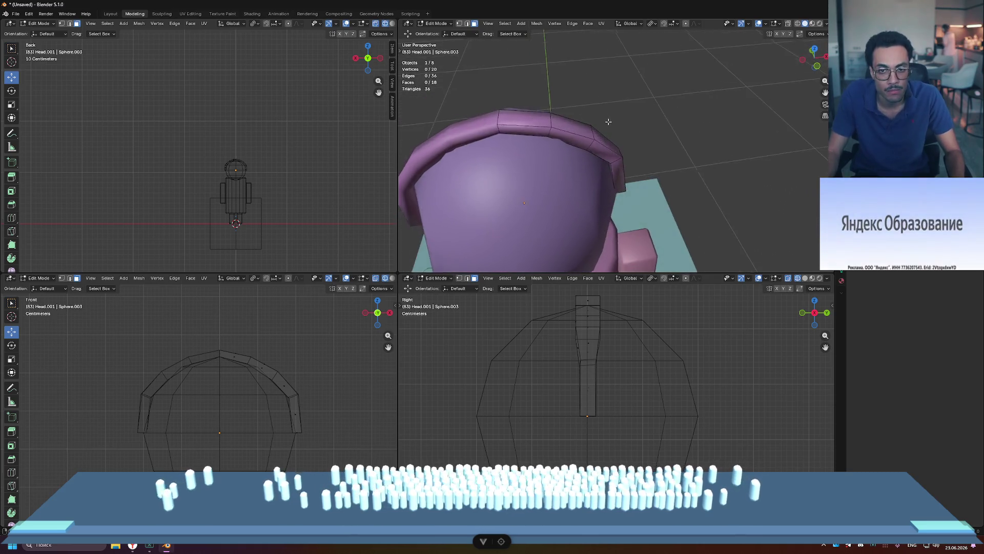
key(Tab)
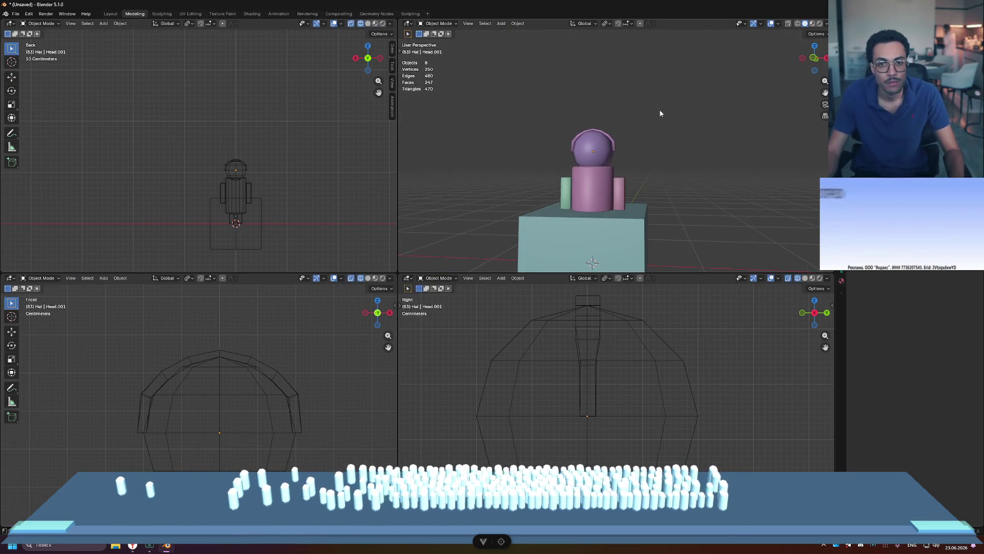
scroll(660, 106, down, 4)
scroll(590, 125, up, 10)
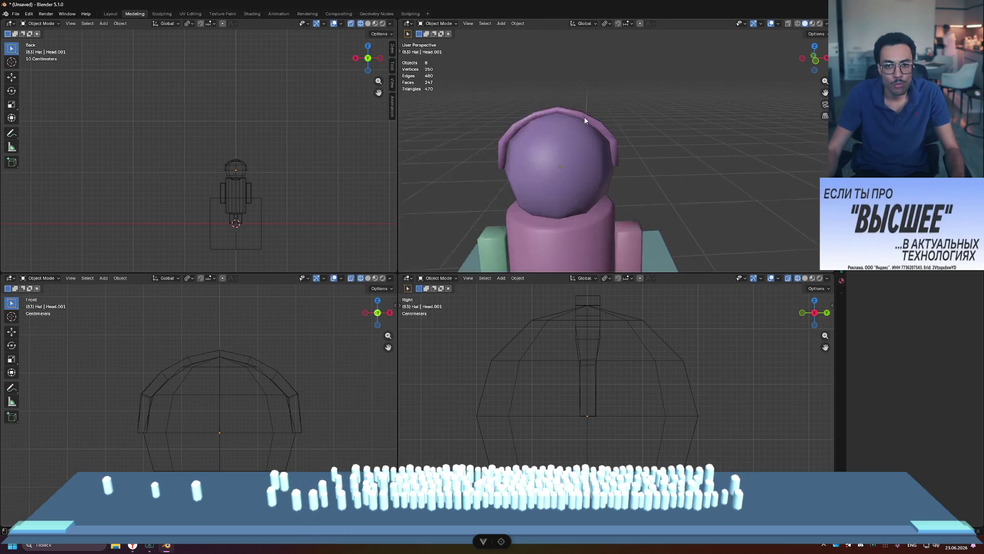
scroll(624, 101, down, 2)
- Compare with the cat-ear headband reference image, then re-enter Edit Mode on the headband
key(alt+Tab)
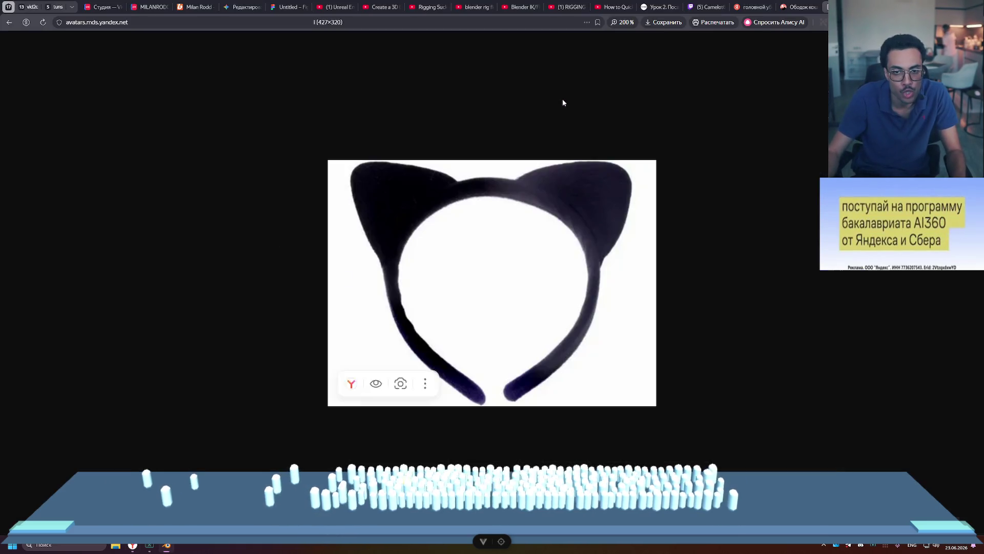
key(alt+Tab)
scroll(584, 121, up, 3)
scroll(584, 121, down, 1)
key(Tab)
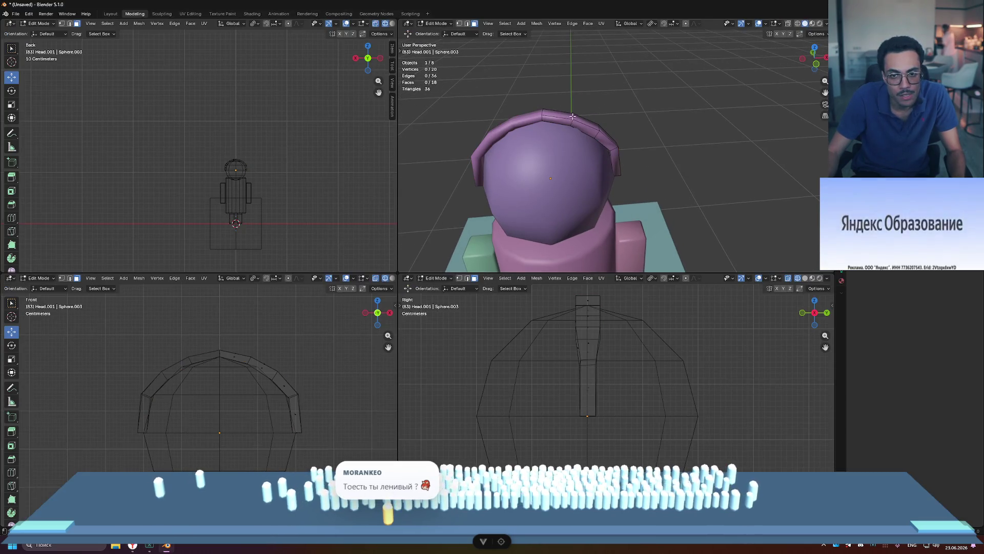
- Edge-slide the loop across the band's top to a new position
alt+click(573, 118)
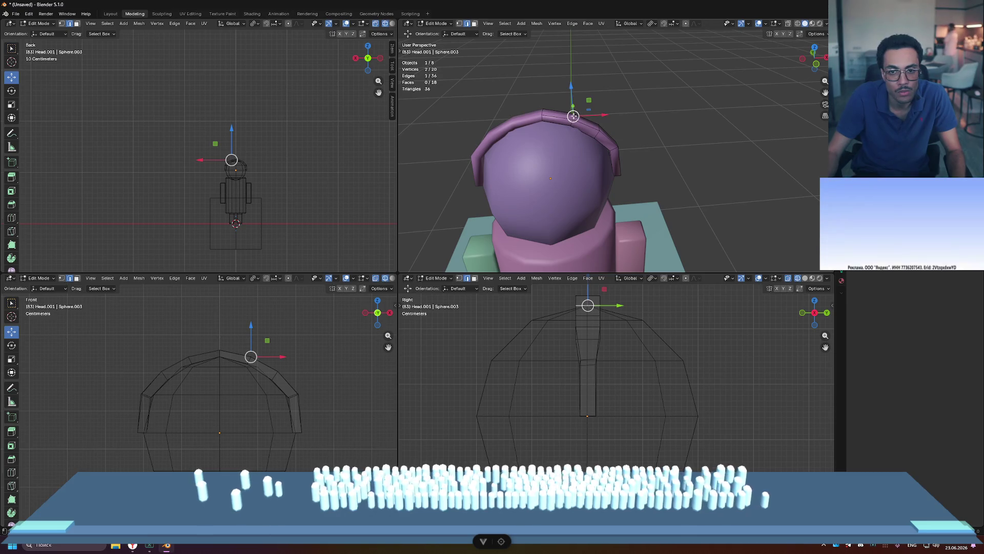
alt+click(573, 116)
key(g)
key(g)
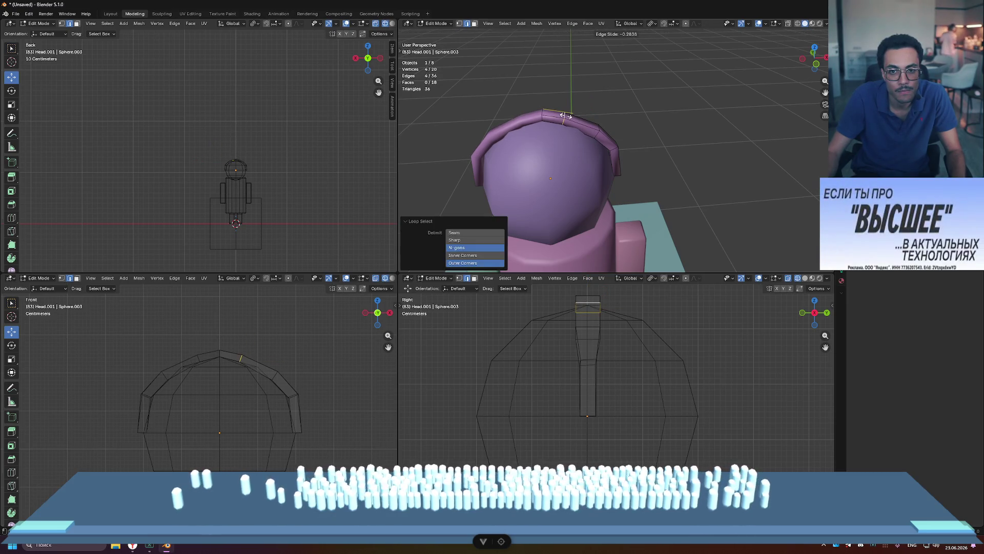
click(567, 116)
middle_drag(566, 116, 592, 128)
- Move the edge loop on the band's side further down
click(591, 124)
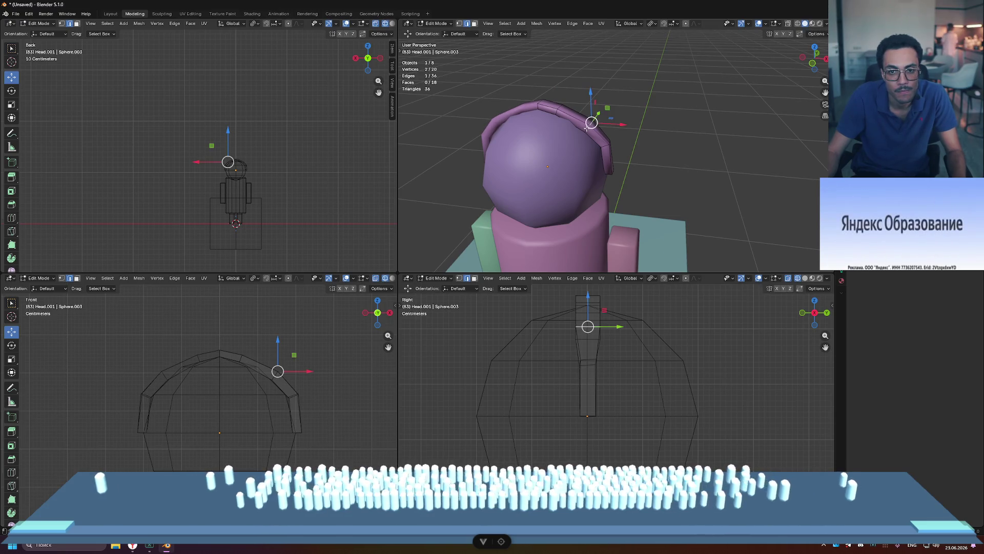
alt+click(587, 128)
key(g)
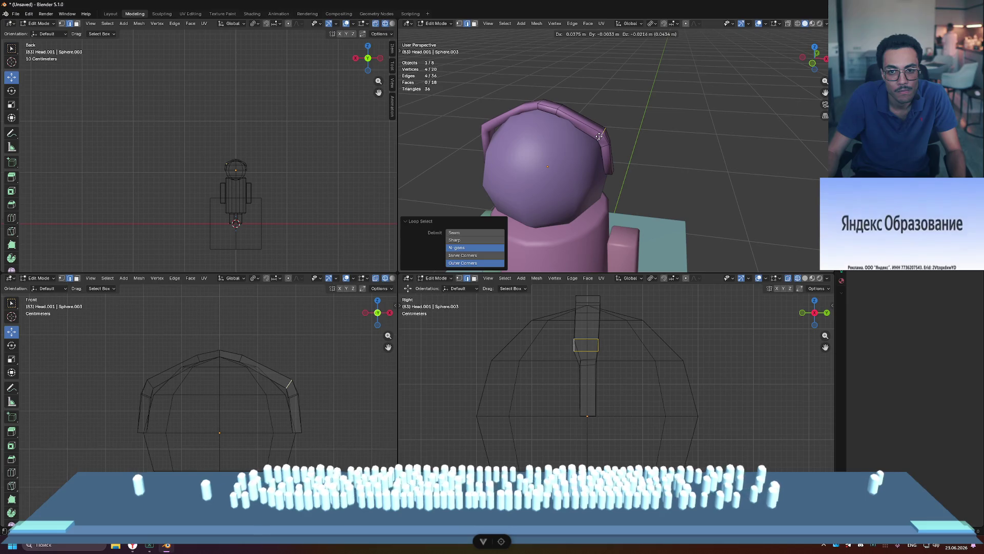
click(599, 135)
mouse_move(600, 134)
middle_down()
mouse_move(662, 87)
mouse_move(617, 130)
middle_up()
scroll(662, 87, down, 2)
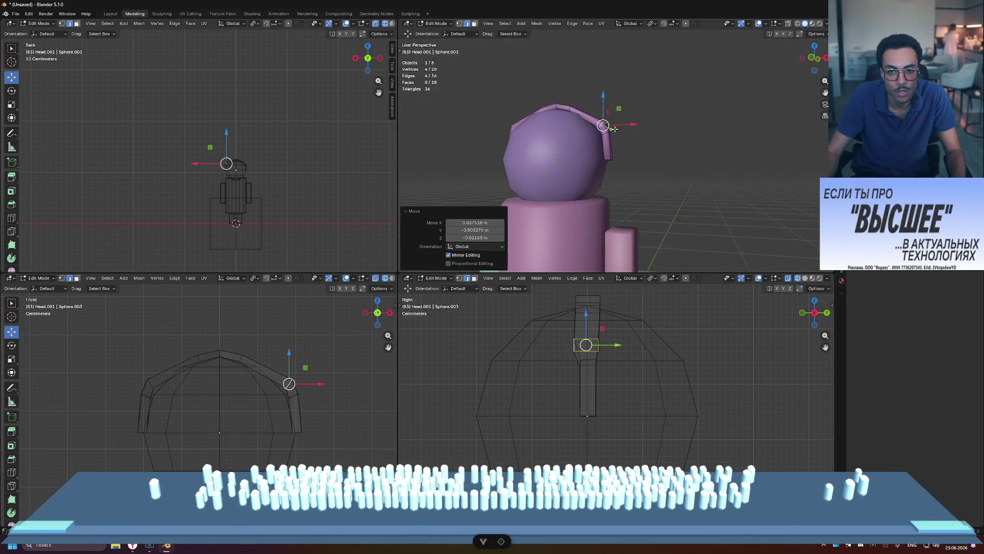
scroll(617, 130, up, 3)
scroll(617, 129, up, 1)
- Box-select the band's lower segment and move it straight down along Z
drag(650, 107, 618, 186)
drag(656, 115, 589, 193)
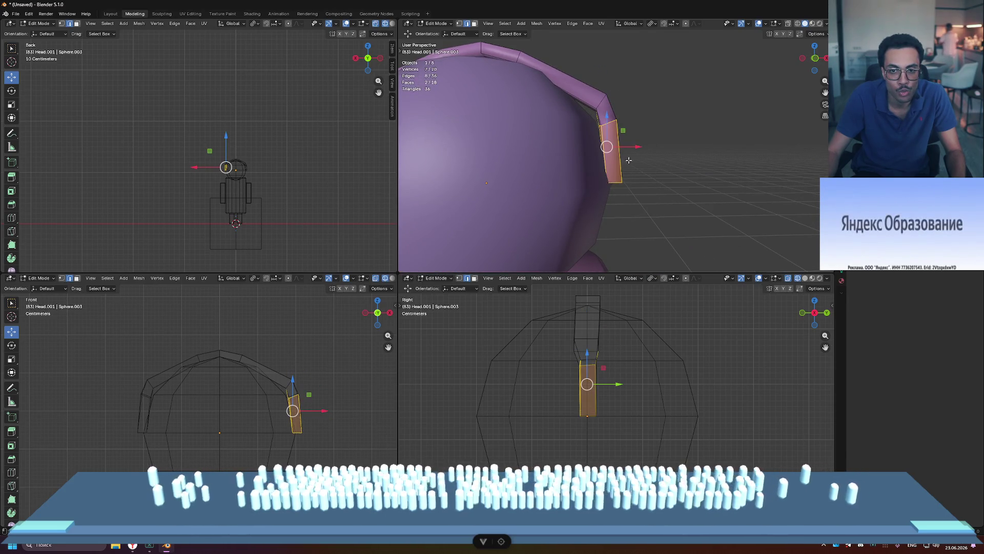
click(656, 127)
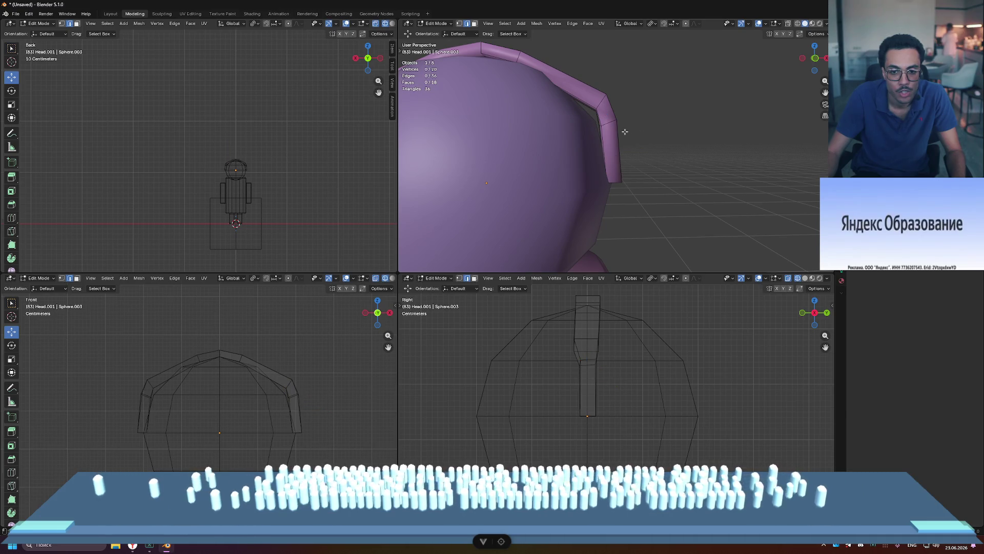
drag(565, 349, 625, 418)
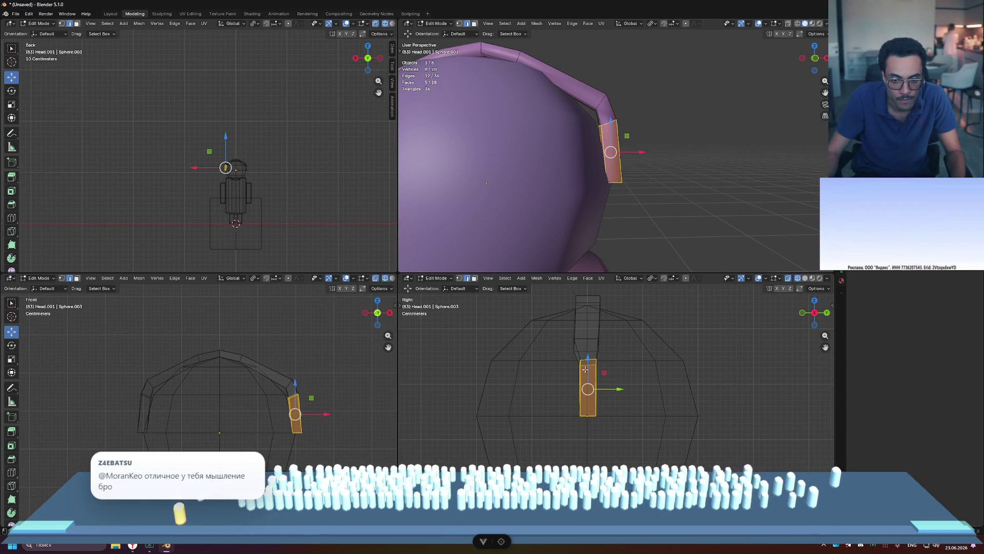
drag(588, 359, 627, 411)
- Lower the whole lower part of the band further down the side of the head
shift+drag(577, 331, 603, 421)
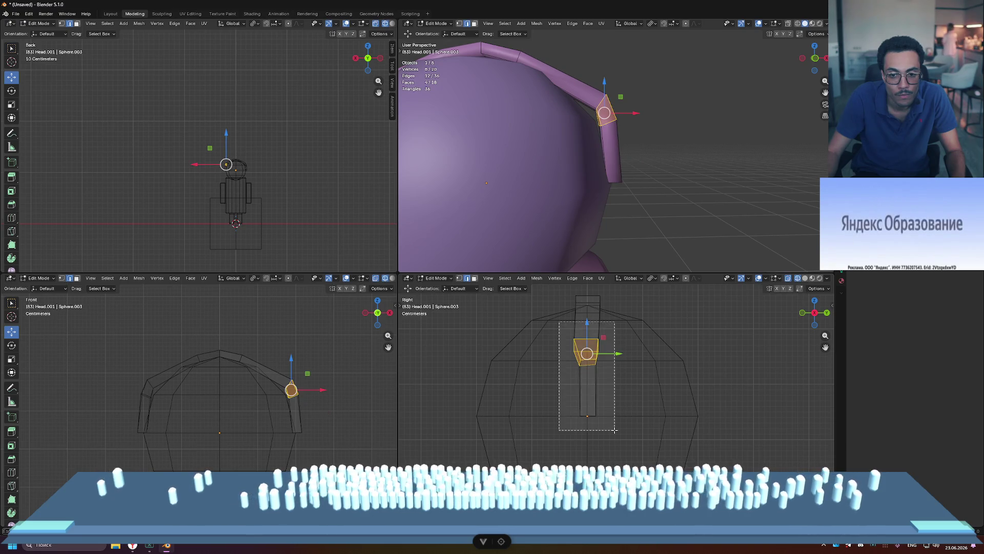
drag(588, 344, 580, 368)
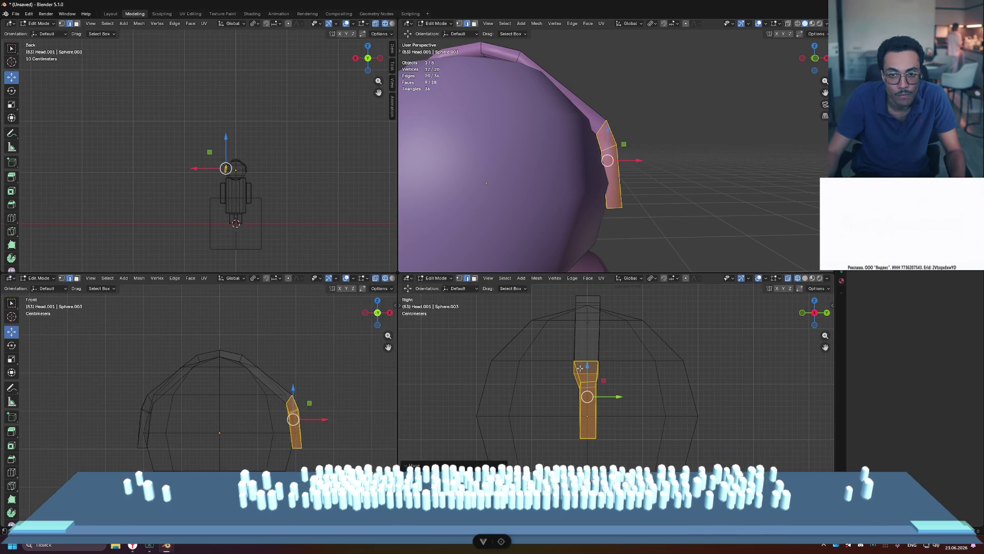
click(635, 386)
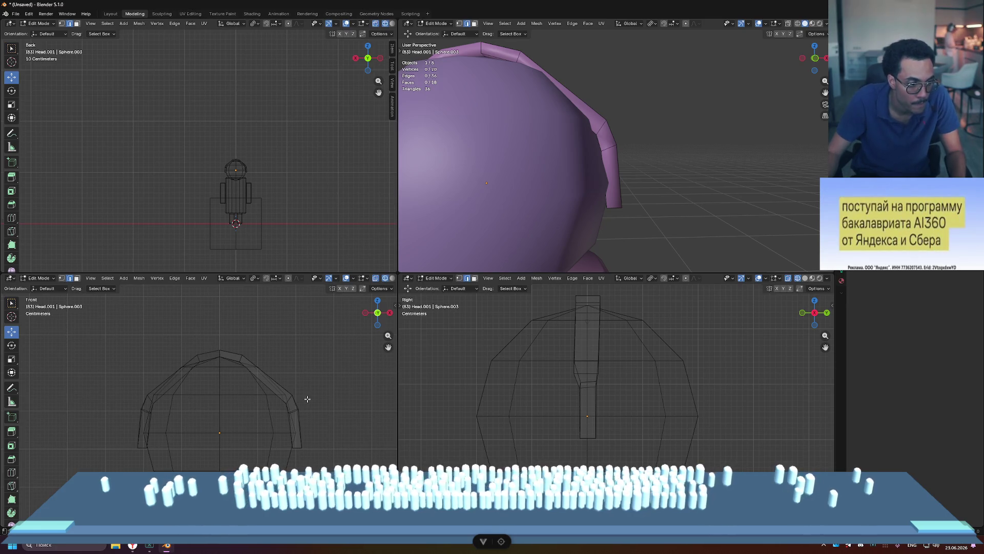
middle_drag(612, 199, 657, 102)
click(538, 131)
- Extrude a top face of the headband upward to form an ear
key(e)
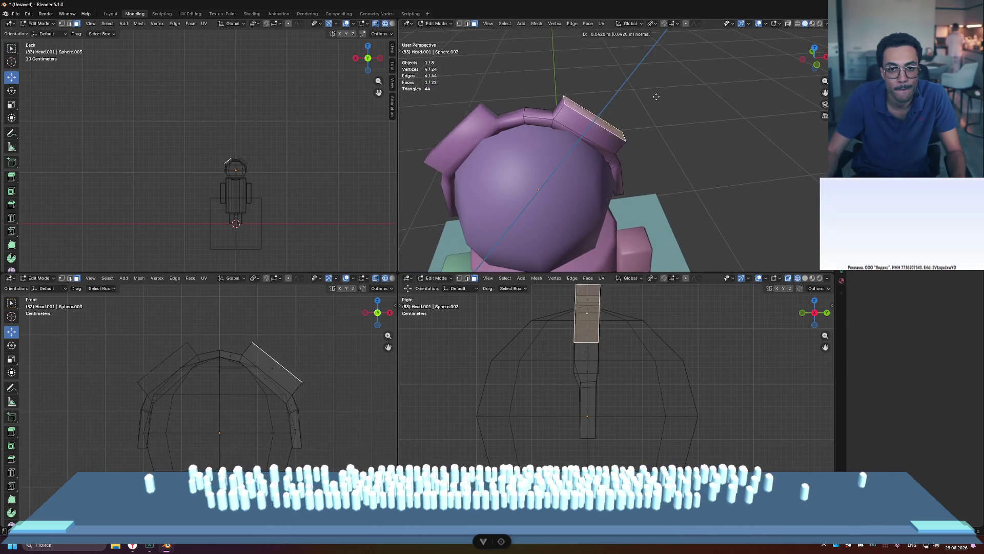
click(674, 72)
scroll(673, 103, down, 5)
middle_drag(674, 102, 673, 139)
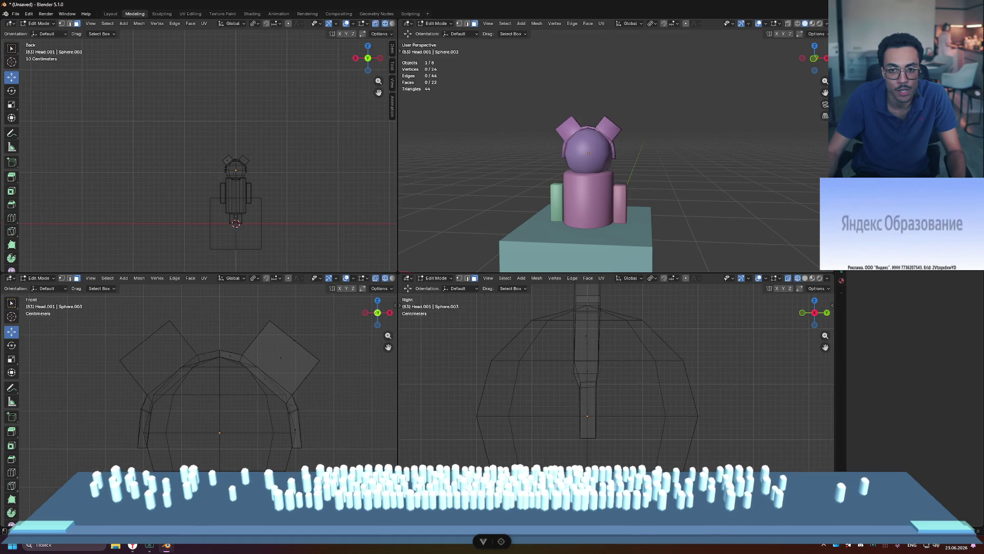
middle_drag(682, 117, 696, 112)
mouse_move(561, 112)
middle_down()
mouse_move(604, 136)
mouse_move(669, 92)
mouse_move(643, 101)
middle_up()
- Taper the ear by selecting vertices and edges and sliding an ear edge into position
key(1)
scroll(608, 127, up, 3)
middle_drag(641, 102, 696, 75)
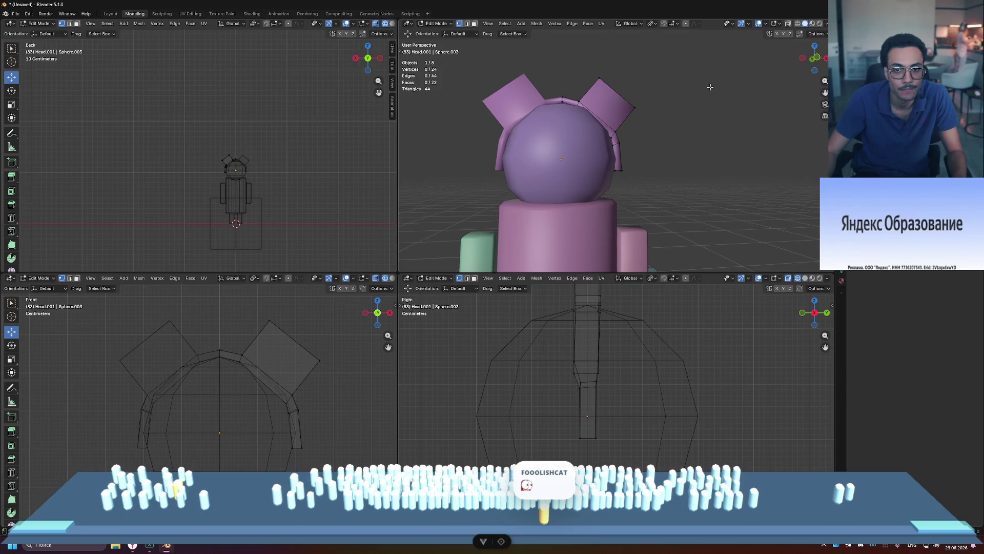
mouse_move(692, 119)
middle_down()
mouse_move(639, 110)
mouse_move(618, 136)
middle_up()
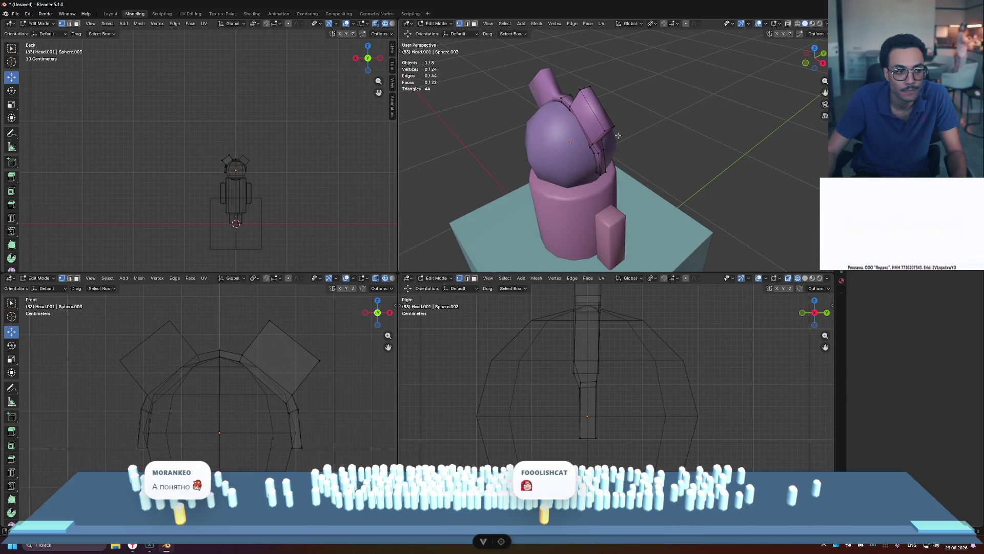
click(592, 99)
middle_drag(592, 99, 601, 99)
scroll(597, 97, up, 5)
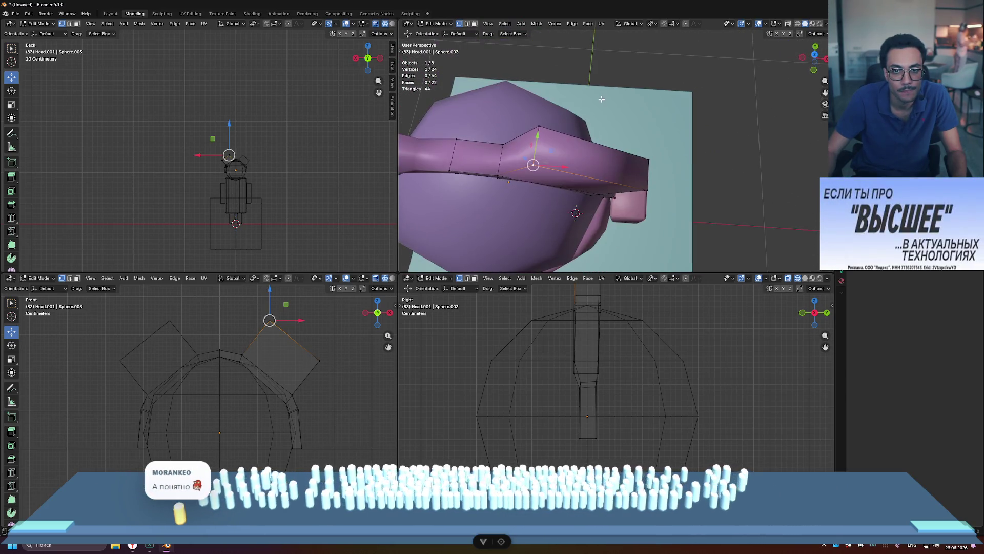
key(2)
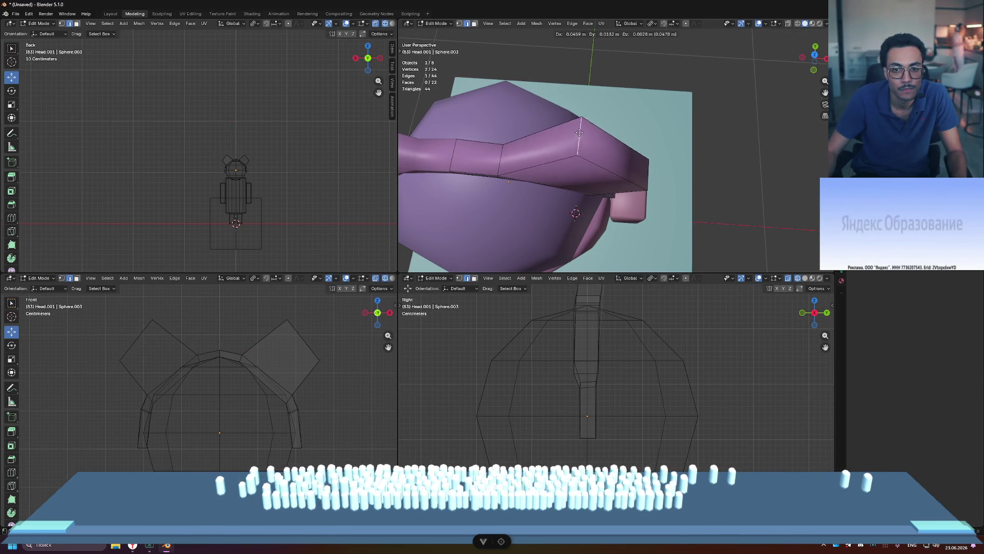
click(536, 146)
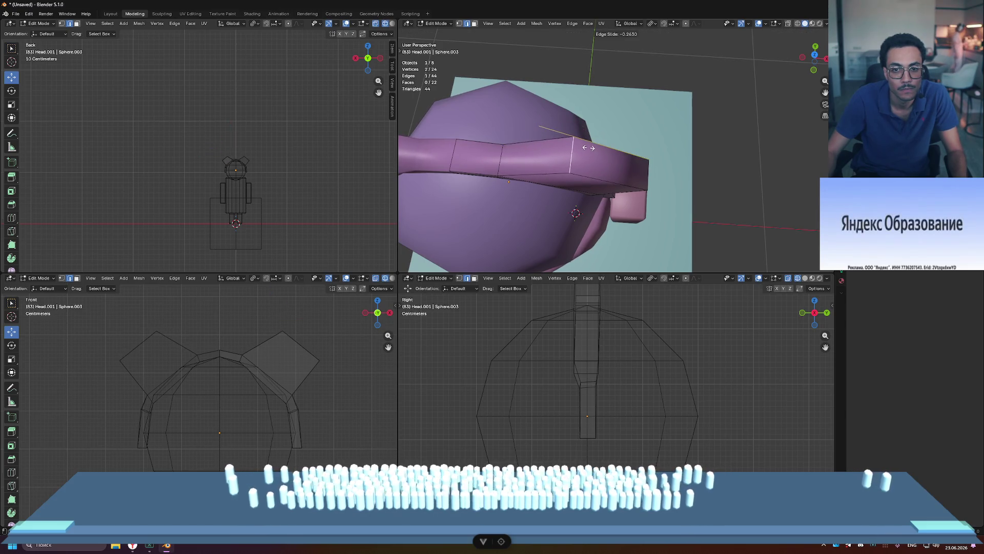
click(589, 148)
middle_drag(589, 148, 625, 122)
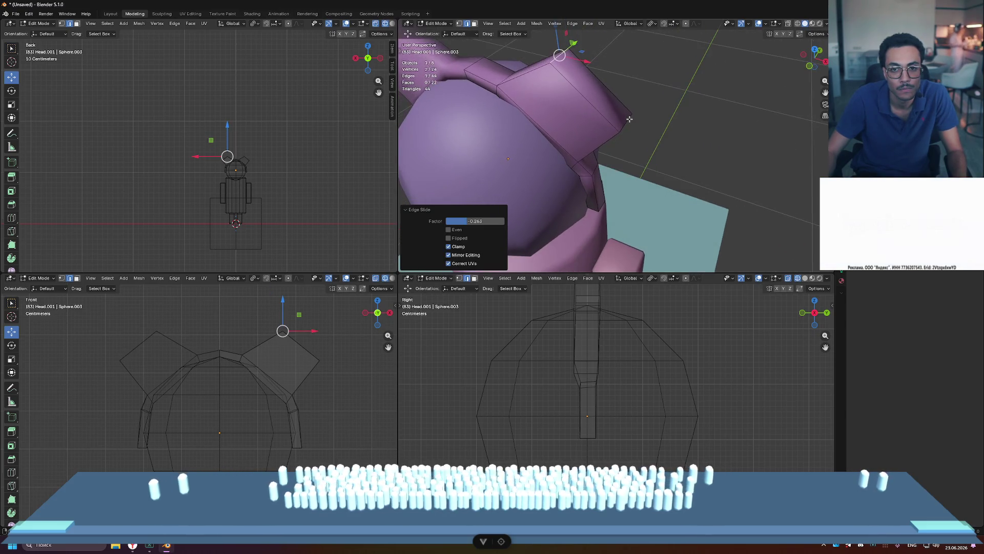
- Edge-slide another ear edge to sharpen the tip, then return to Object Mode and deselect
key(g)
key(g)
click(605, 105)
scroll(615, 128, down, 5)
middle_drag(641, 118, 691, 106)
click(691, 106)
scroll(691, 107, down, 5)
key(Tab)
click(692, 106)
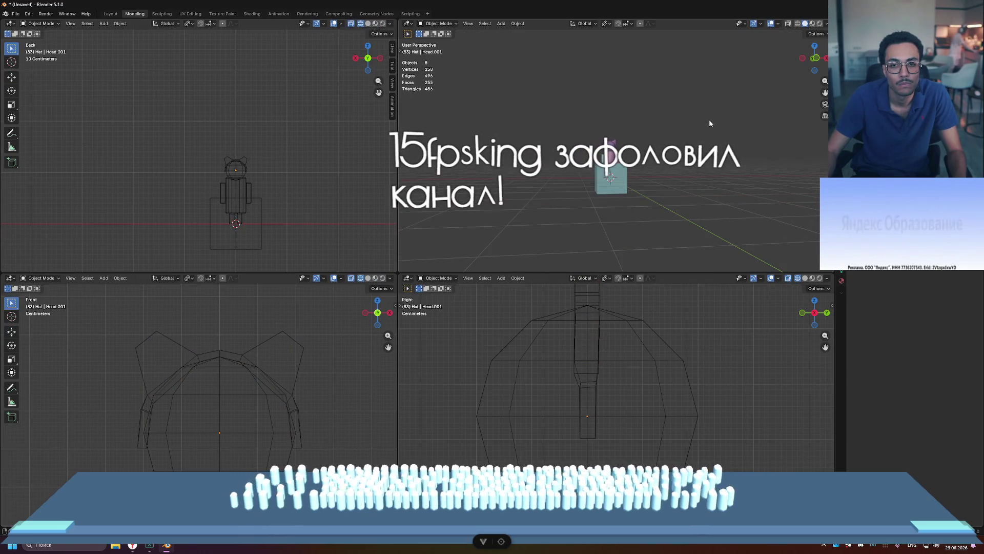
middle_drag(676, 134, 684, 137)
scroll(684, 137, up, 4)
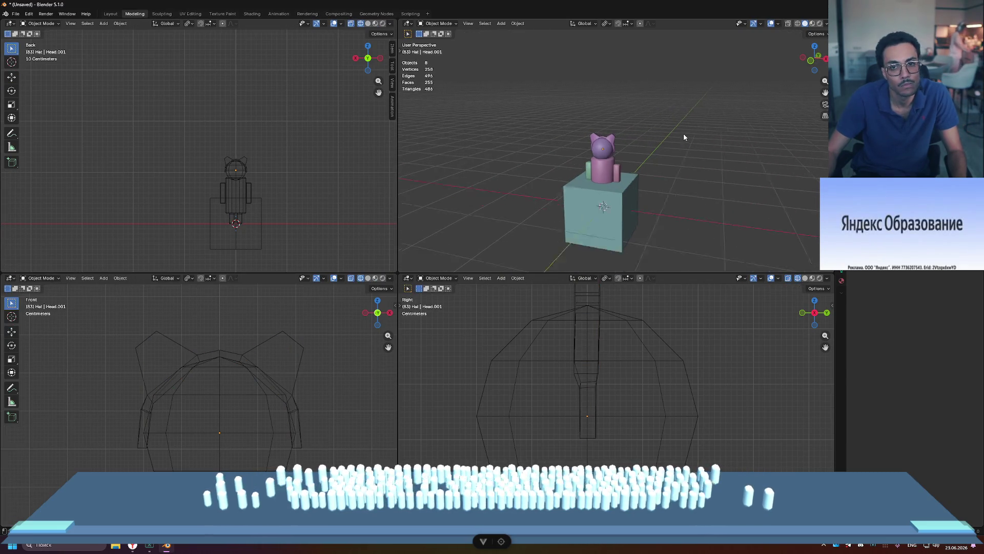
key(alt+Tab)
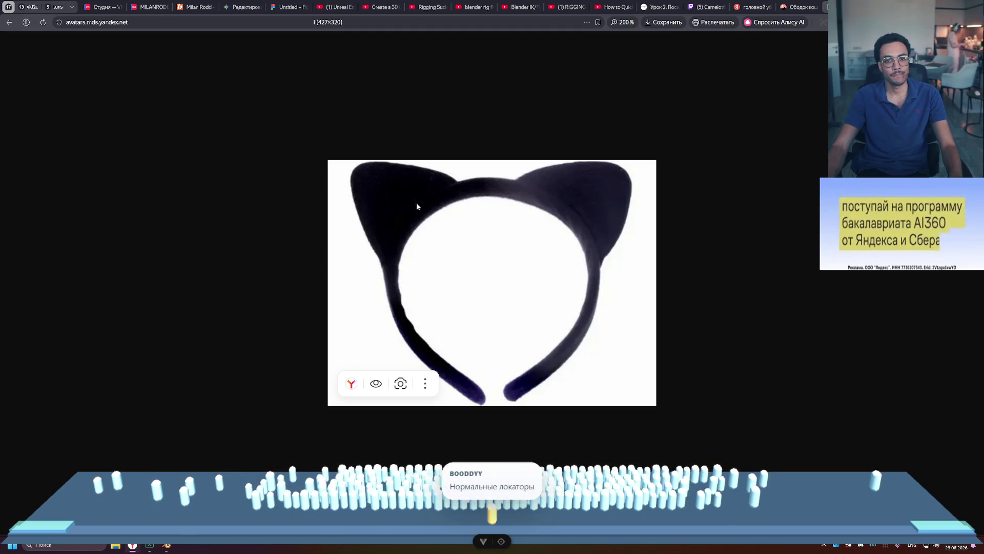
key(alt+Tab)
scroll(656, 144, up, 5)
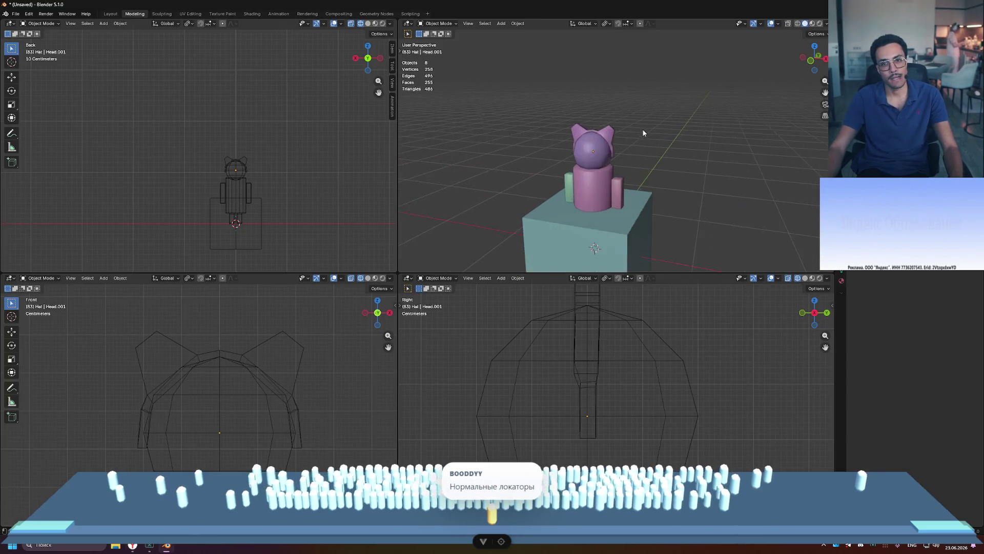
scroll(655, 140, down, 2)
mouse_move(657, 150)
middle_down()
mouse_move(662, 124)
mouse_move(605, 112)
middle_up()
scroll(652, 119, up, 1)
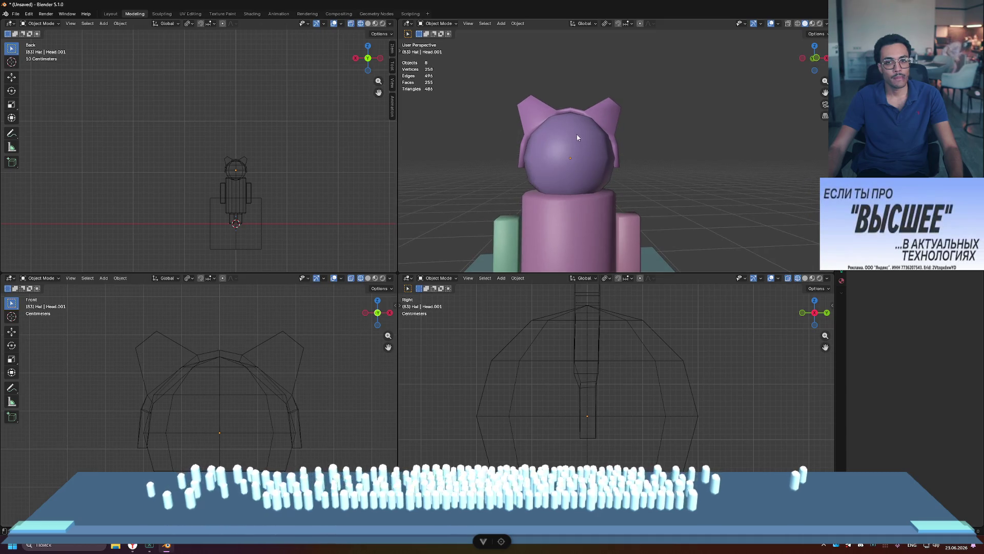
- Select the headband in Edit Mode and edge-slide the ear edges outward
middle_drag(620, 110, 605, 112)
click(605, 114)
key(Tab)
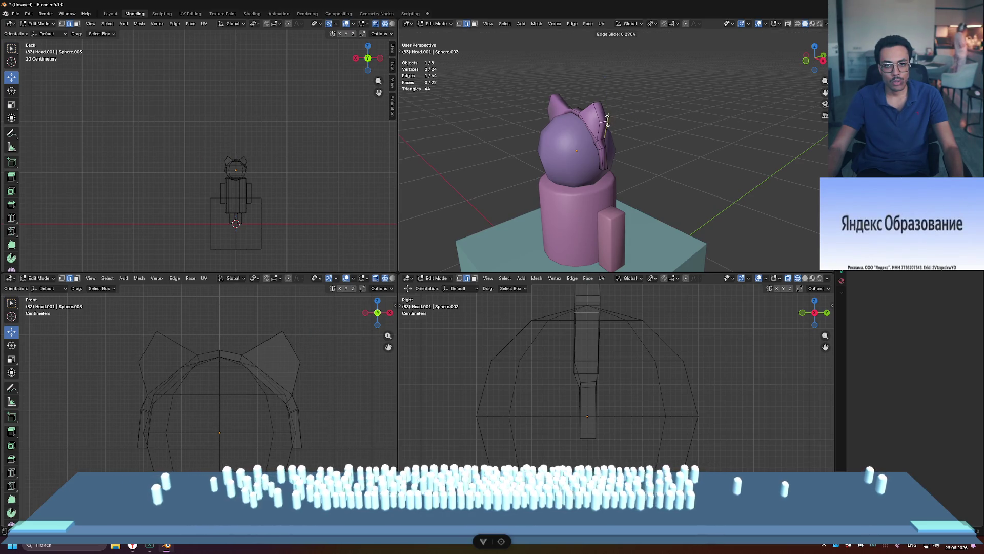
click(607, 121)
scroll(590, 102, up, 5)
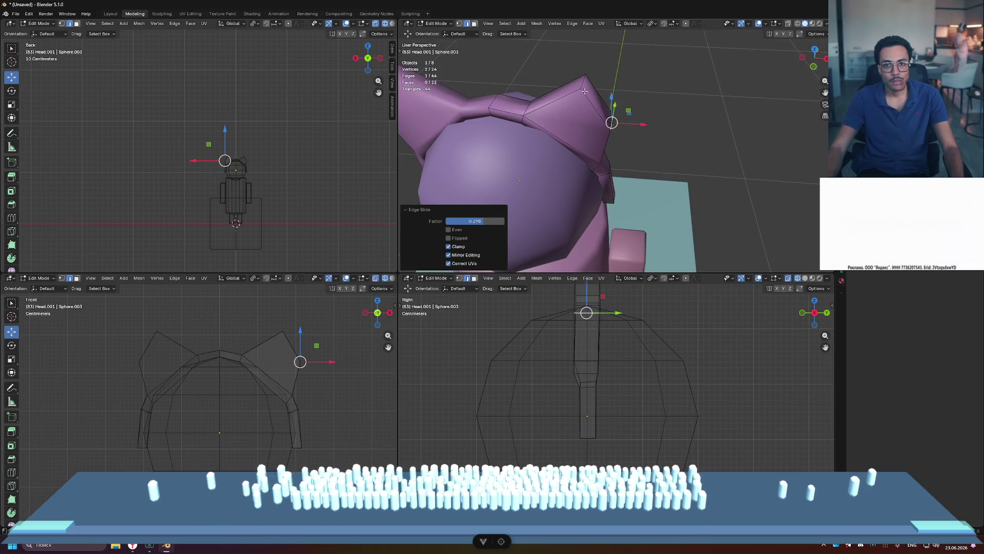
key(g)
key(g)
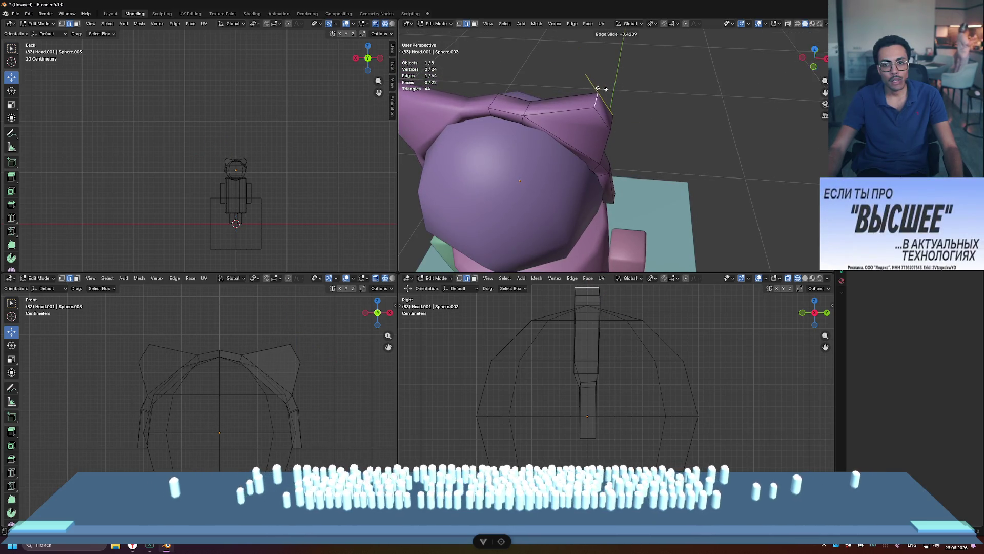
click(598, 88)
- Push the ear's end face outward using Normal transform orientation to widen the ears
key(3)
click(608, 110)
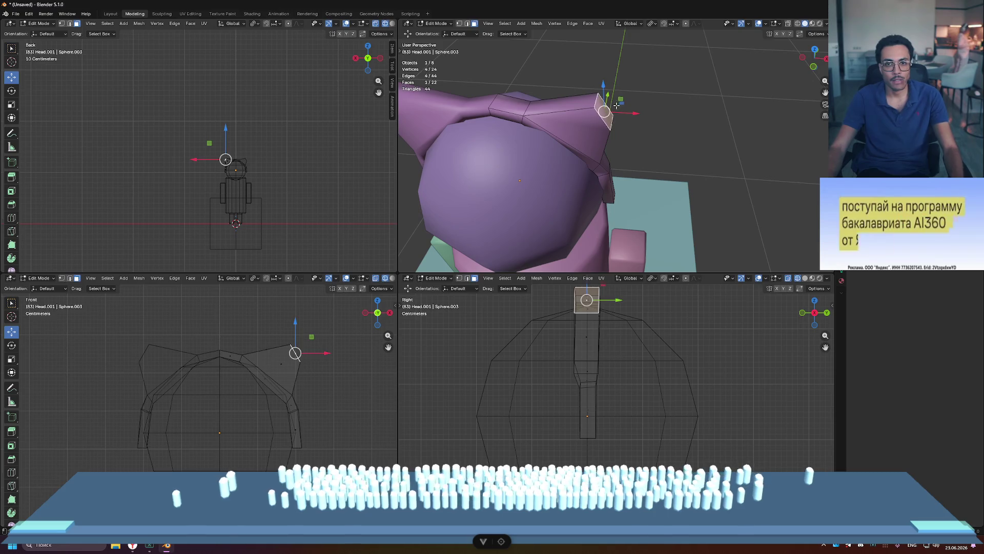
click(626, 24)
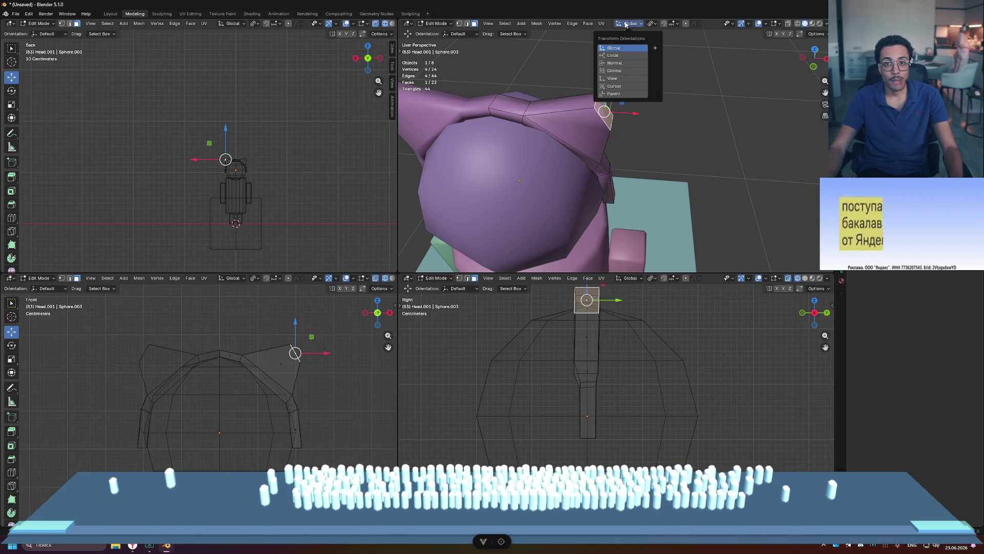
click(632, 100)
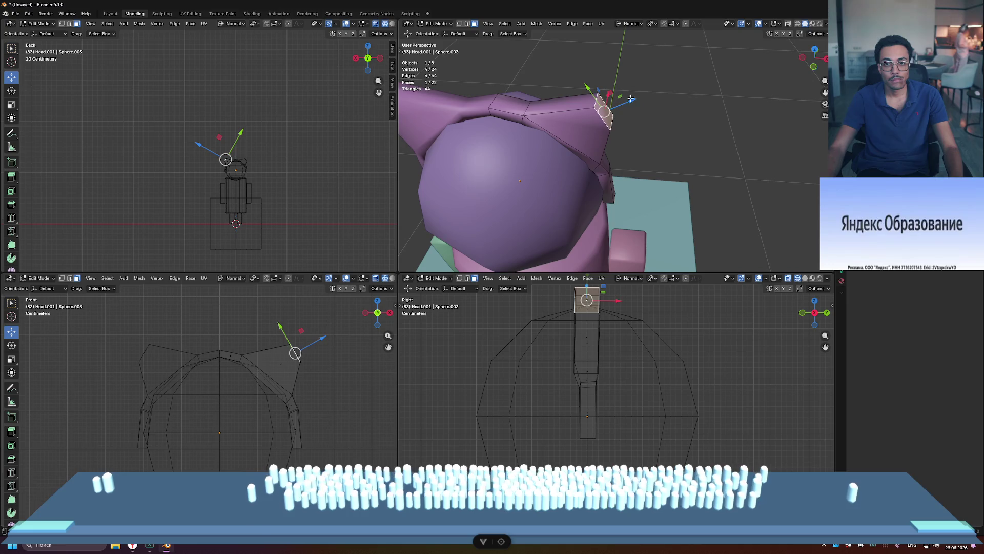
drag(647, 93, 654, 91)
key(alt+a)
mouse_move(654, 92)
middle_down()
mouse_move(696, 60)
mouse_move(573, 98)
mouse_move(683, 83)
middle_up()
- Leave Edit Mode, deselect everything, and zoom out to view the whole character
key(Tab)
key(alt+a)
scroll(704, 142, down, 5)
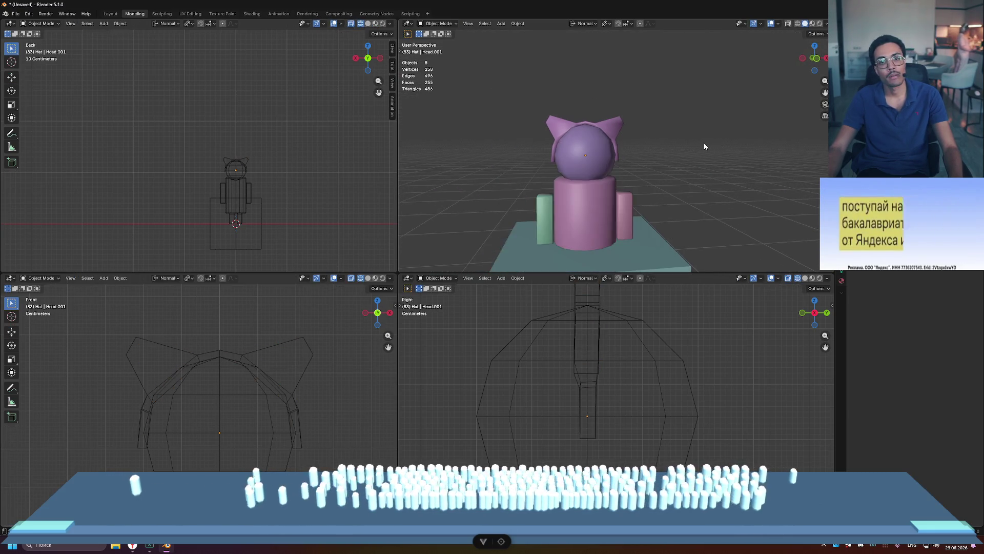
scroll(691, 137, down, 4)
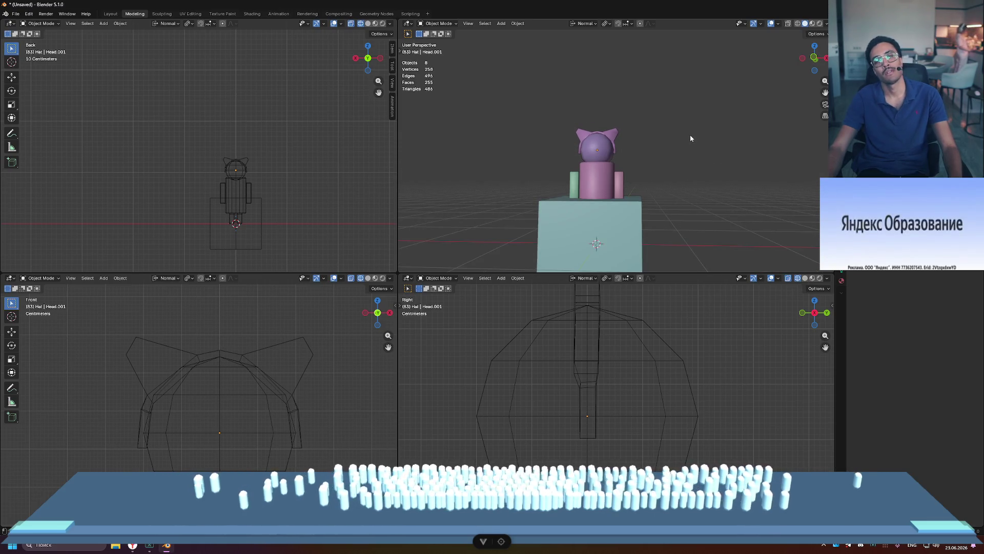
scroll(690, 137, down, 2)
- Compare the model with the cat-ear headband reference image, then reselect the hat mesh
key(alt+Tab)
key(alt+Tab)
key(alt+Tab)
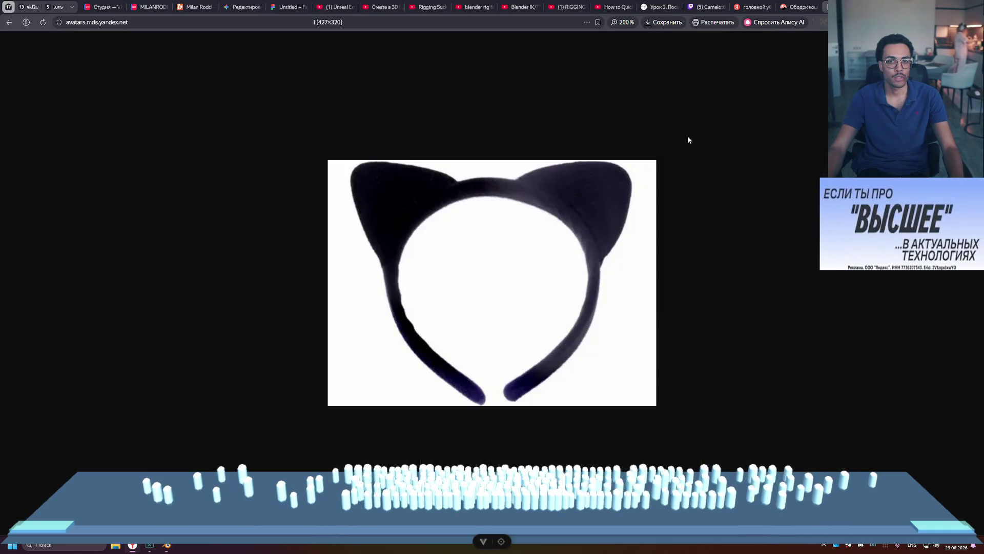
key(alt+Tab)
scroll(585, 103, up, 6)
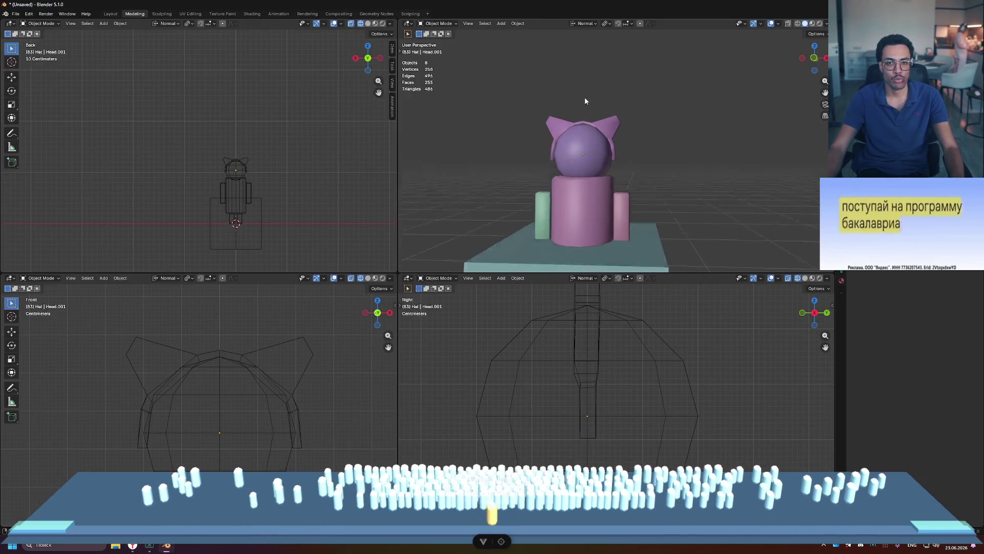
mouse_move(575, 131)
middle_down()
mouse_move(594, 103)
mouse_move(550, 131)
mouse_move(596, 129)
middle_up()
click(549, 132)
- Raise the top middle edge of the band slightly in Edit Mode
key(Tab)
click(589, 141)
middle_drag(557, 95, 564, 109)
click(563, 110)
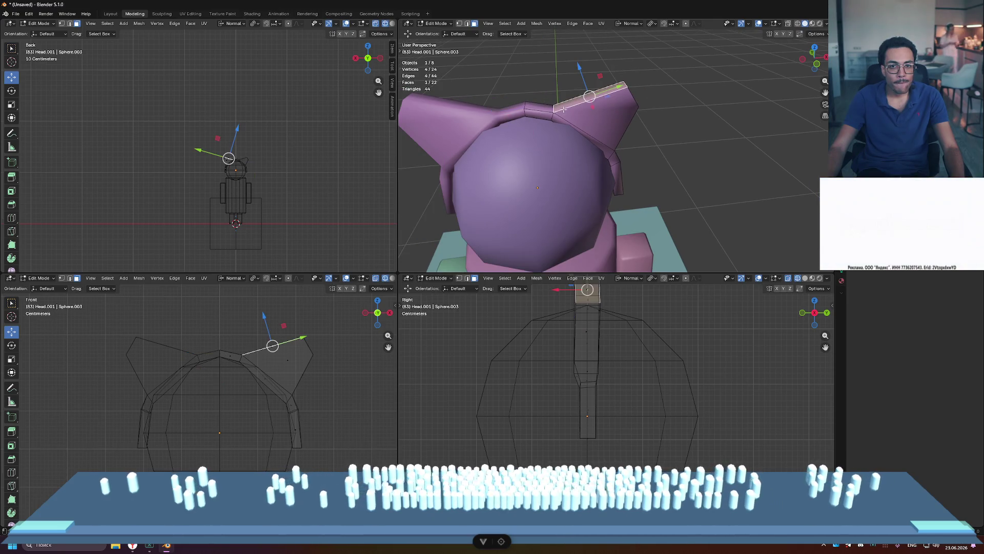
key(1)
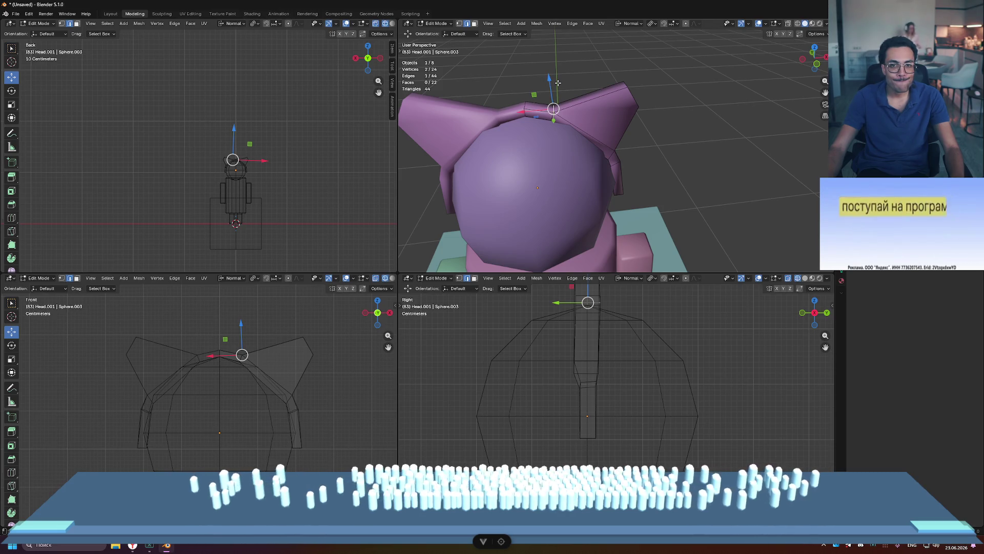
drag(548, 77, 549, 70)
scroll(716, 131, down, 4)
click(716, 130)
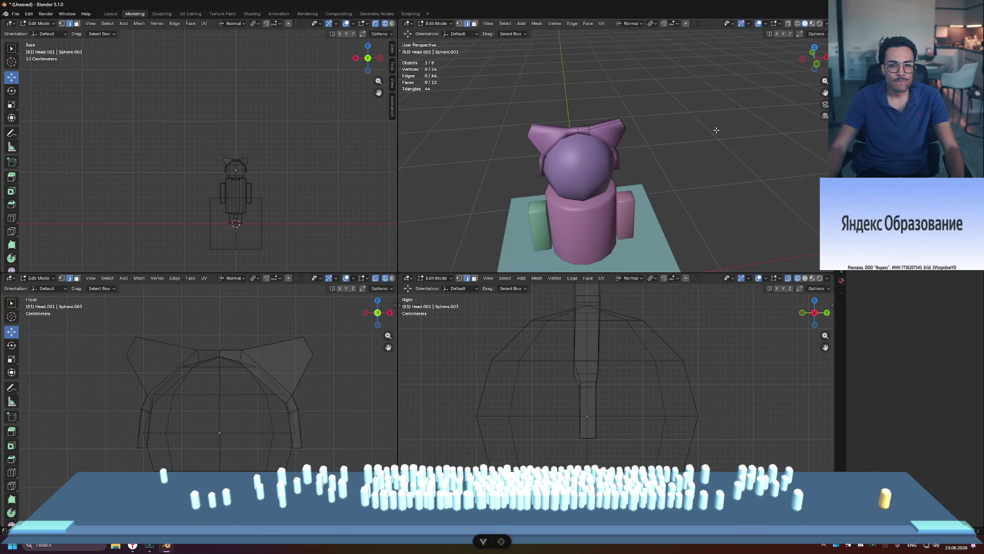
- Apply Shade Flat to the hat in Object Mode and inspect the shading
key(Tab)
scroll(565, 109, up, 5)
right_click(572, 105)
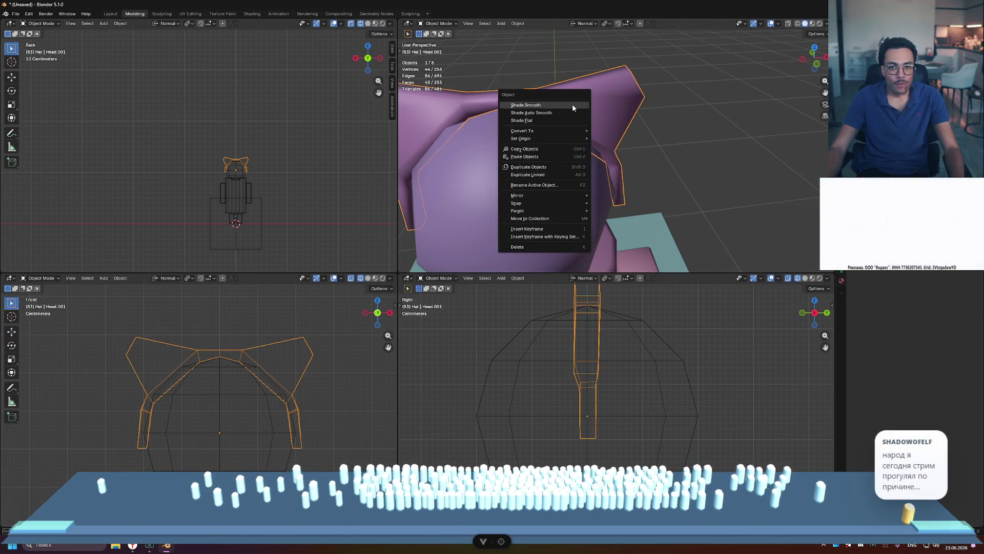
click(564, 121)
mouse_move(706, 123)
middle_down()
mouse_move(687, 101)
mouse_move(718, 101)
mouse_move(666, 118)
middle_up()
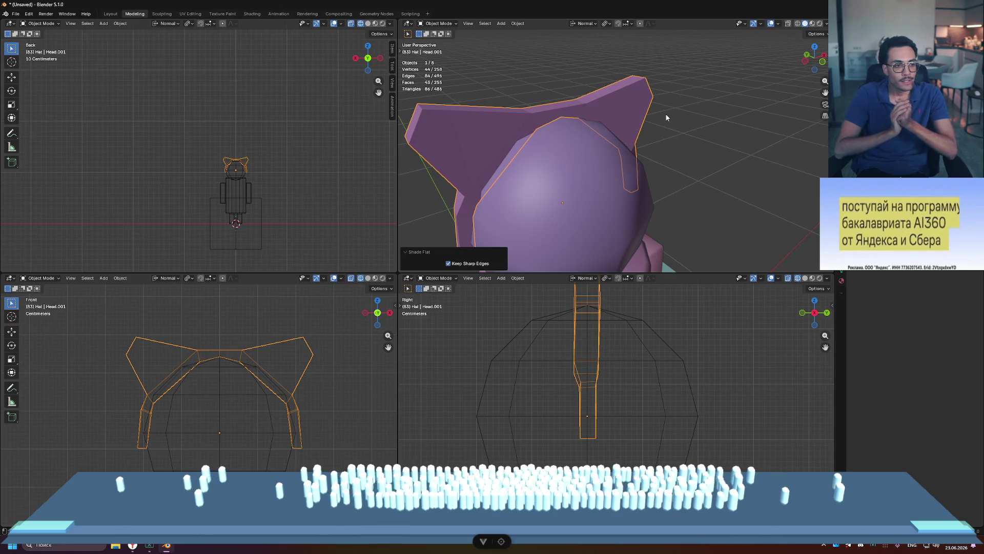
- Revisit the hat mesh in Edit Mode, reapply Shade Flat, and deselect the hat
key(Tab)
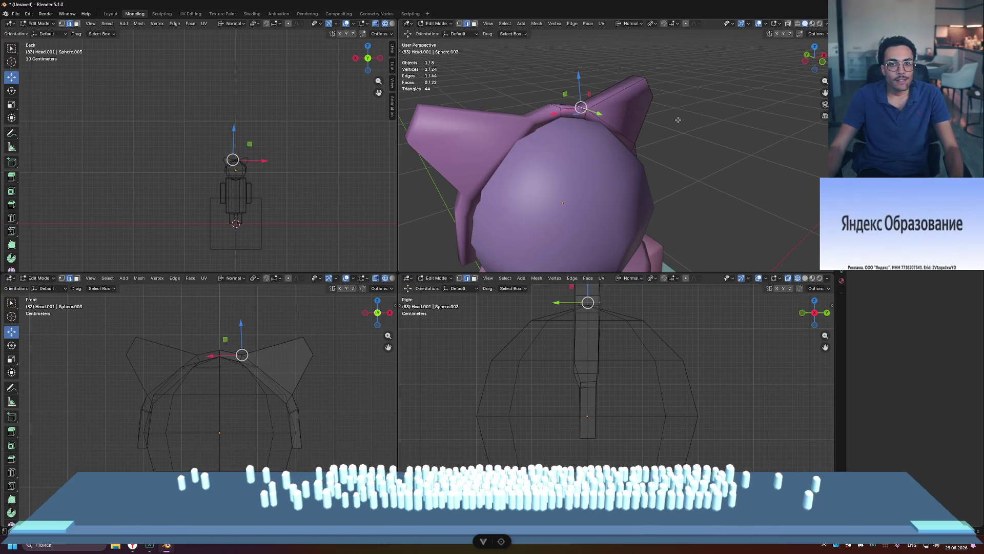
mouse_move(569, 111)
middle_down()
mouse_move(580, 115)
mouse_move(577, 106)
middle_up()
key(ctrl+e)
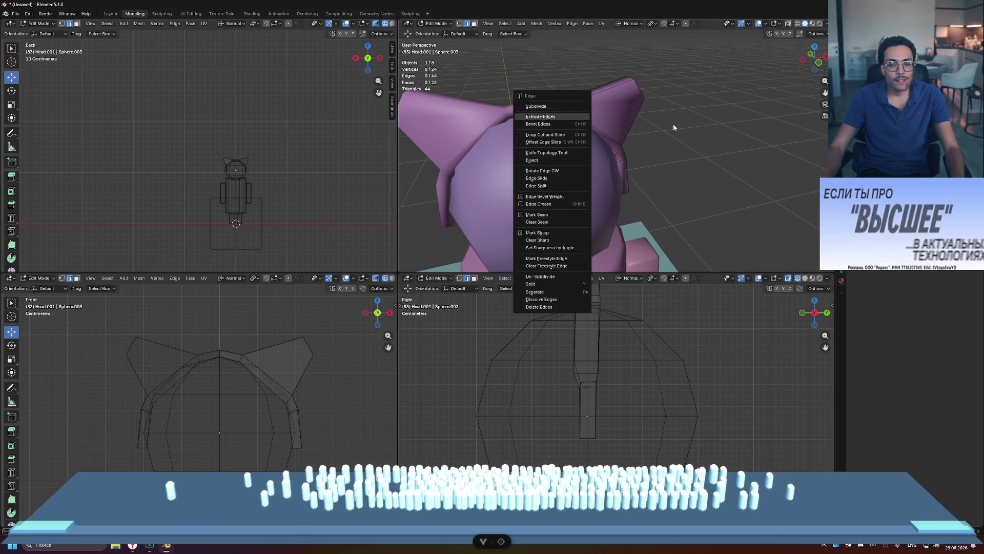
key(Tab)
right_click(581, 106)
click(581, 107)
scroll(590, 107, down, 5)
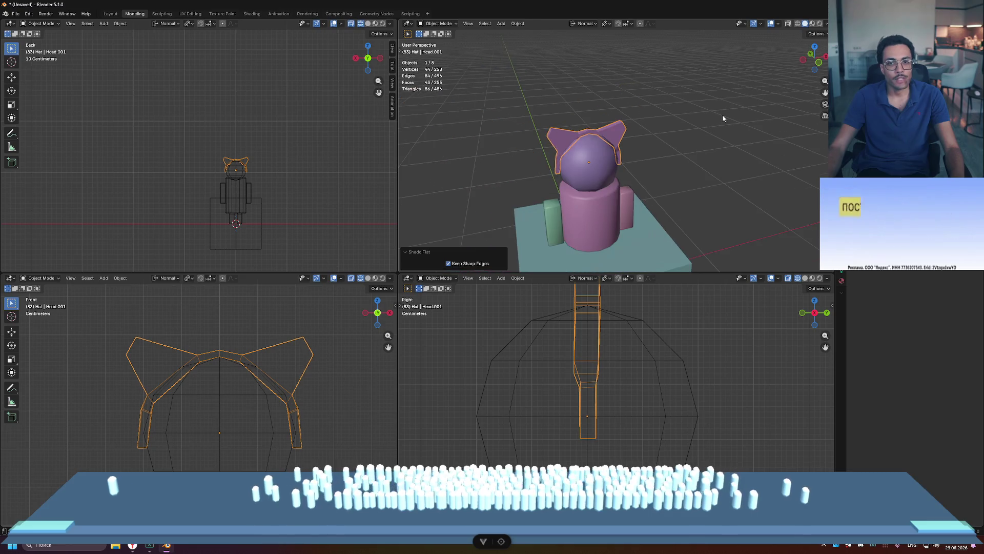
click(725, 118)
mouse_move(740, 125)
middle_down()
mouse_move(685, 101)
mouse_move(691, 94)
mouse_move(557, 105)
mouse_move(582, 109)
middle_up()
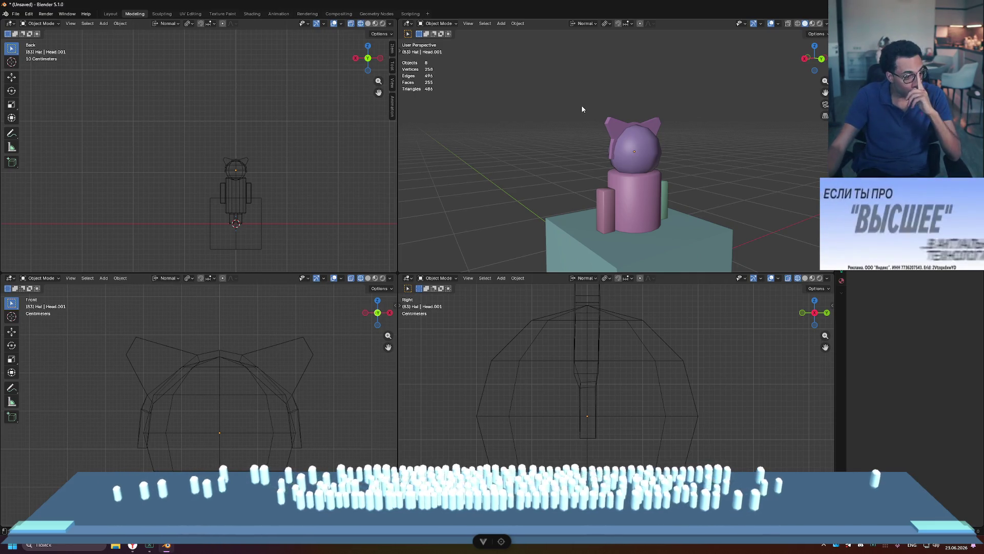
mouse_move(608, 115)
middle_down()
mouse_move(679, 125)
mouse_move(604, 125)
mouse_move(688, 132)
mouse_move(535, 150)
mouse_move(580, 149)
mouse_move(607, 126)
middle_up()
scroll(604, 125, up, 5)
scroll(679, 127, down, 4)
scroll(581, 151, down, 5)
middle_drag(688, 136, 677, 136)
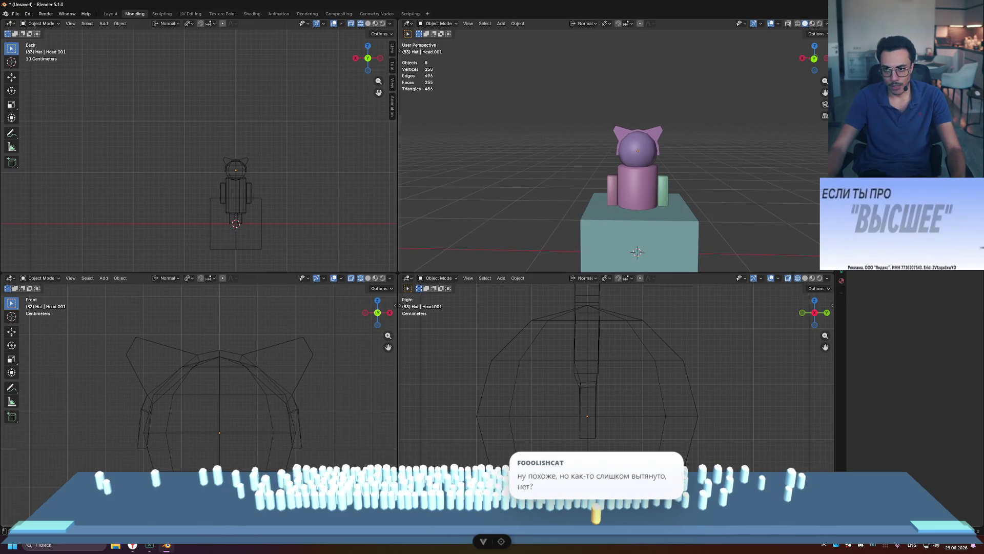
key(alt+h)
key(h)
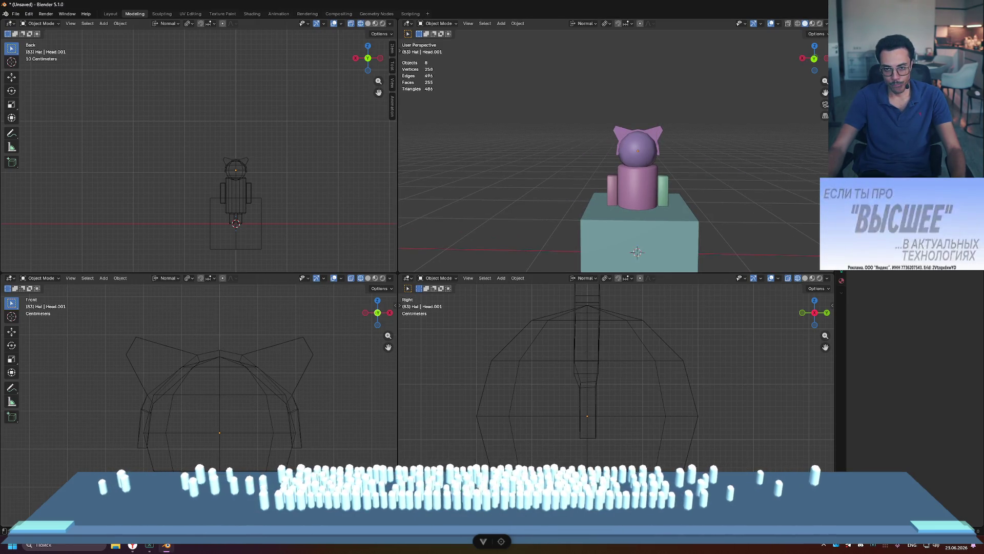
scroll(664, 143, down, 1)
scroll(664, 143, up, 4)
scroll(664, 143, up, 2)
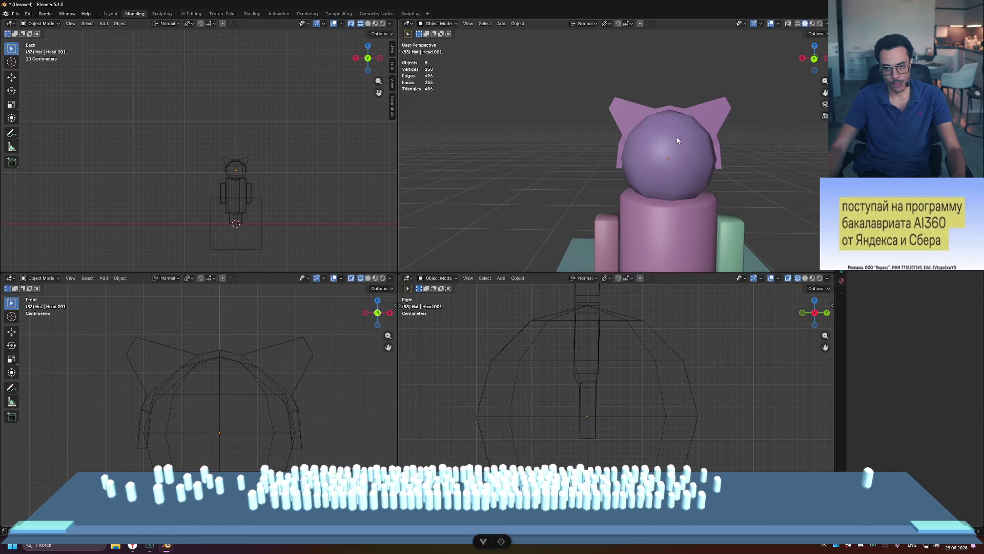
scroll(677, 140, down, 5)
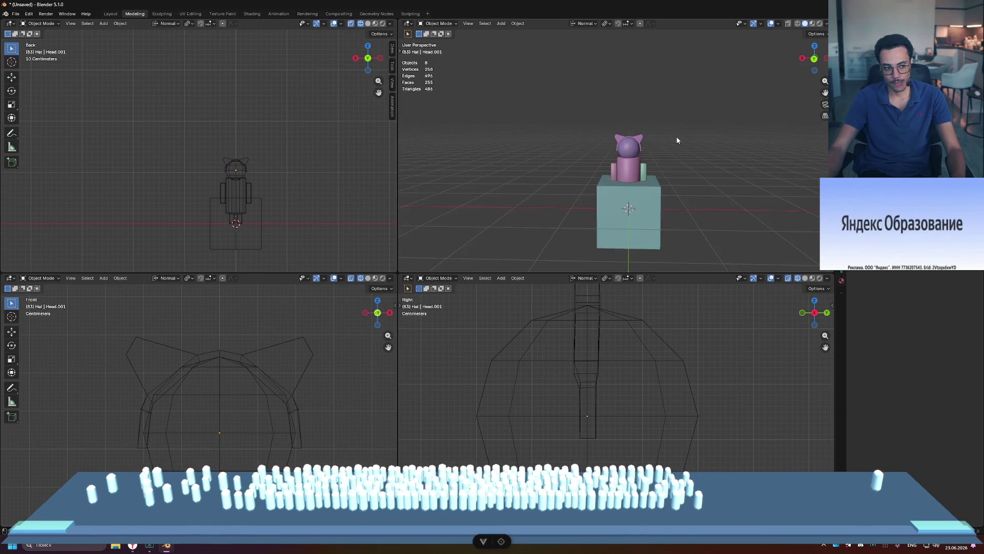
key(ctrl+alt+space)
middle_drag(620, 163, 641, 193)
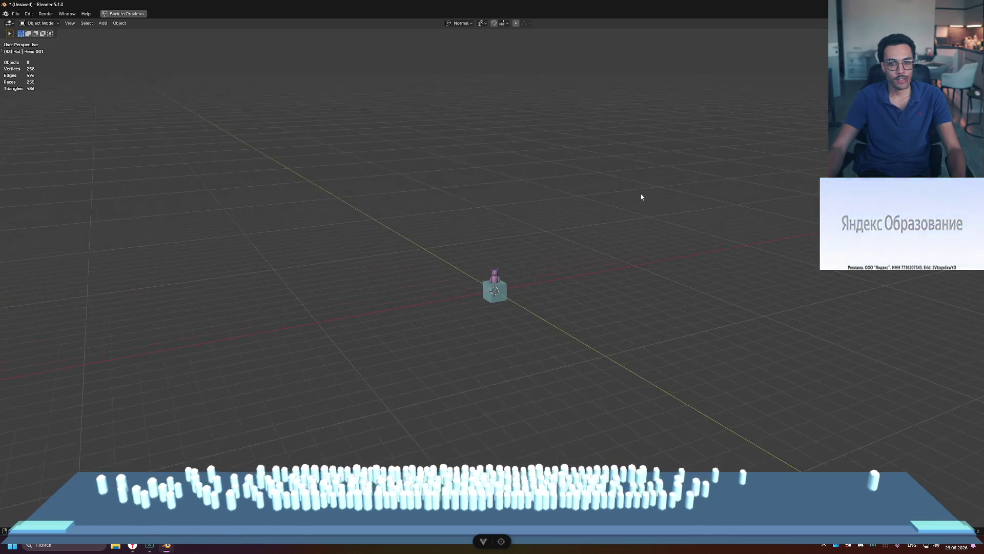
scroll(641, 193, up, 3)
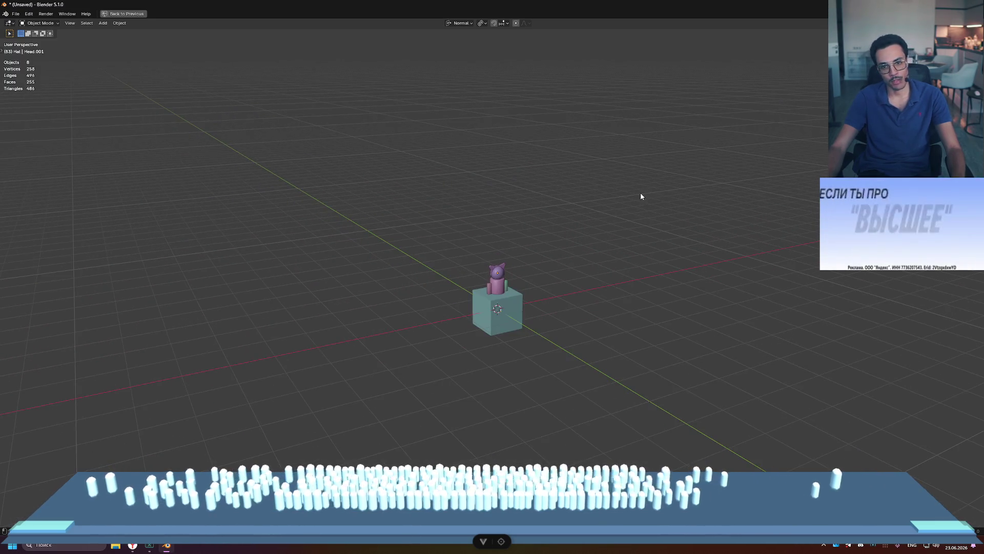
scroll(641, 193, up, 5)
mouse_move(639, 192)
middle_down()
mouse_move(660, 238)
mouse_move(691, 228)
mouse_move(604, 229)
middle_up()
scroll(603, 232, up, 3)
key(ctrl+alt+space)
mouse_move(716, 175)
middle_down()
mouse_move(697, 152)
mouse_move(642, 160)
middle_up()
click(697, 152)
- Pull an ear face slightly inward along its normal
key(Tab)
scroll(635, 154, up, 5)
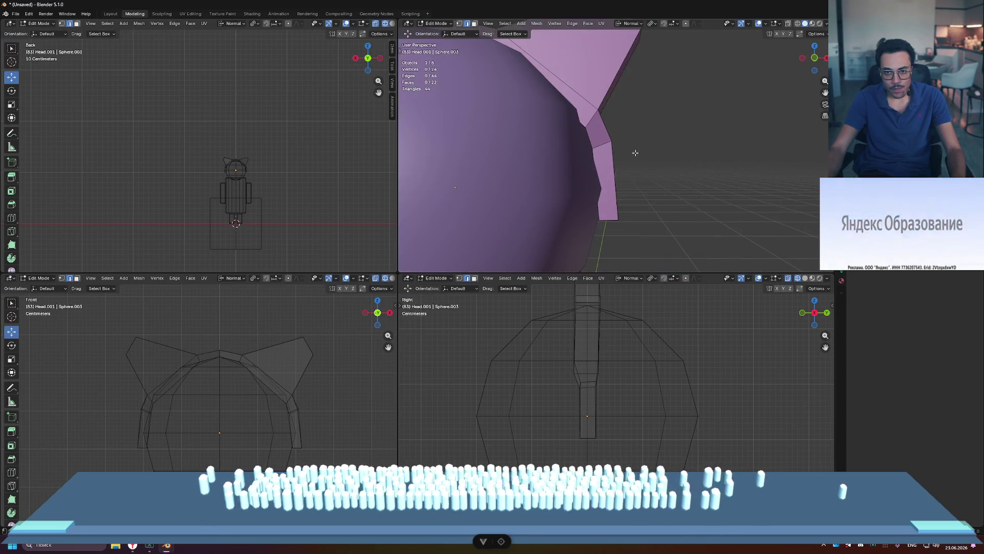
click(577, 138)
click(583, 142)
drag(598, 125, 593, 132)
middle_drag(592, 132, 601, 175)
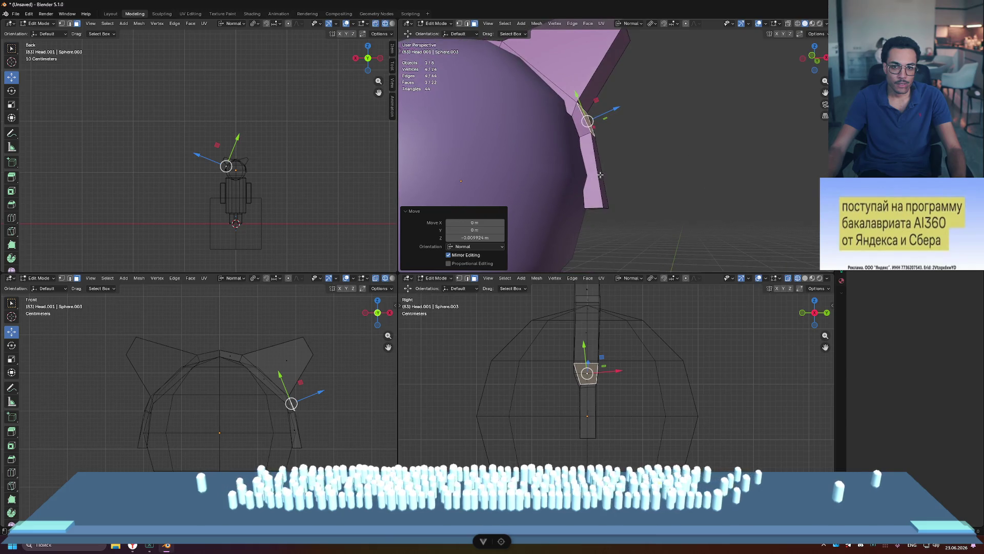
mouse_move(609, 210)
middle_down()
mouse_move(677, 208)
mouse_move(672, 176)
middle_up()
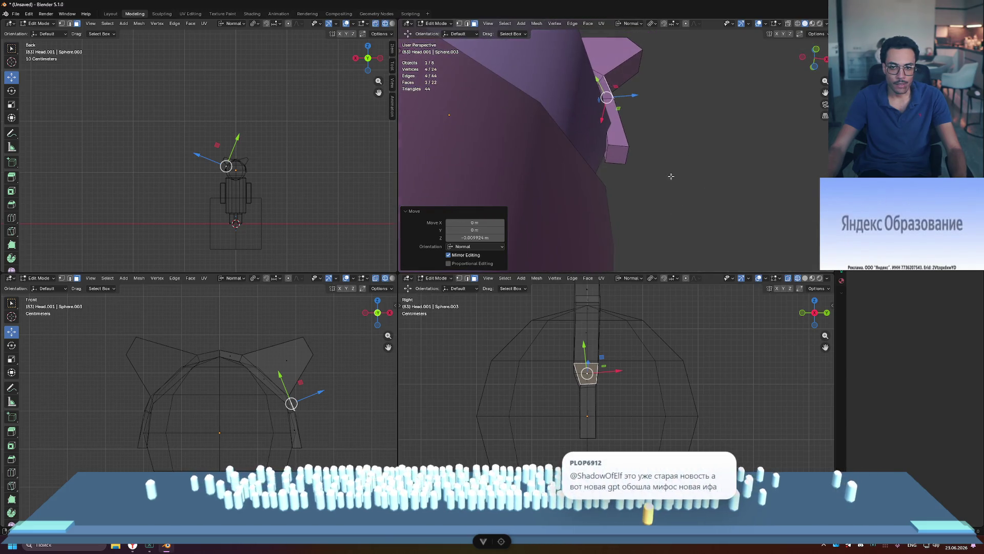
- Reposition the ear tip face along its normal, downward and sideways
click(616, 154)
mouse_move(647, 157)
mouse_down()
mouse_move(626, 154)
mouse_move(662, 154)
mouse_up()
middle_drag(661, 154, 664, 181)
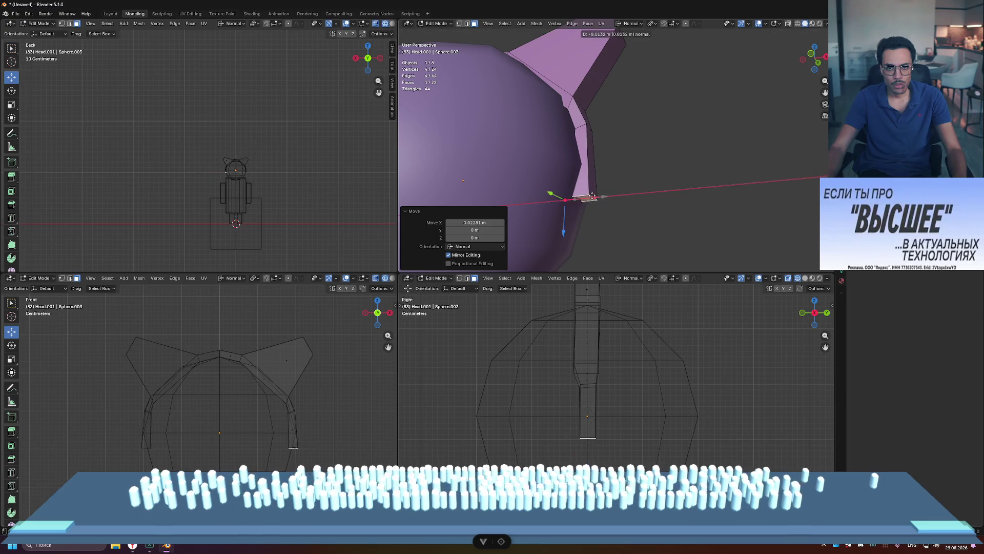
drag(593, 196, 610, 193)
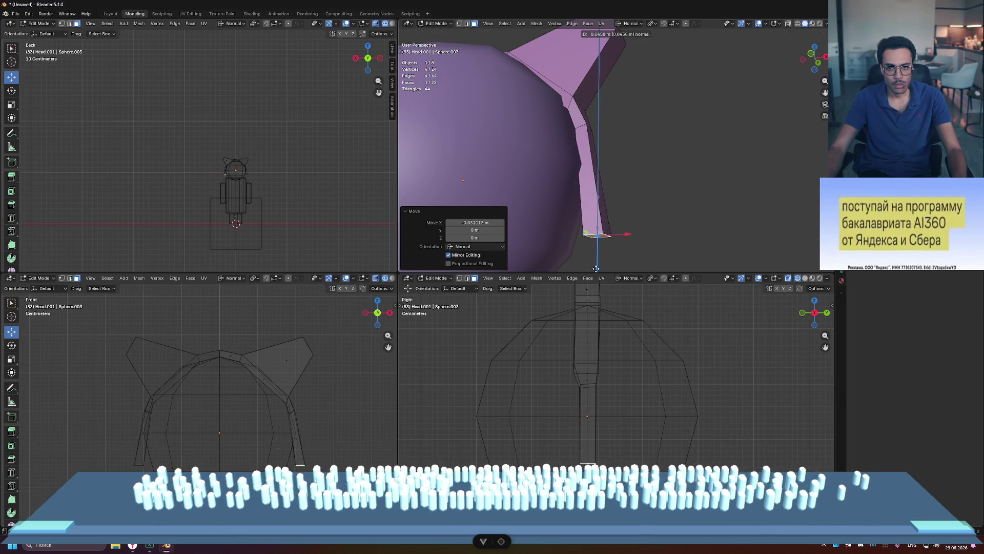
drag(597, 208, 598, 208)
mouse_move(635, 167)
mouse_down()
mouse_move(656, 166)
mouse_move(601, 170)
mouse_move(619, 169)
mouse_up()
scroll(634, 168, down, 5)
mouse_move(634, 167)
middle_down()
mouse_move(499, 125)
mouse_move(645, 138)
middle_up()
scroll(500, 125, up, 3)
scroll(615, 136, up, 3)
- Extrude the ear tip face, then undo the unwanted extra extrusion
key(e)
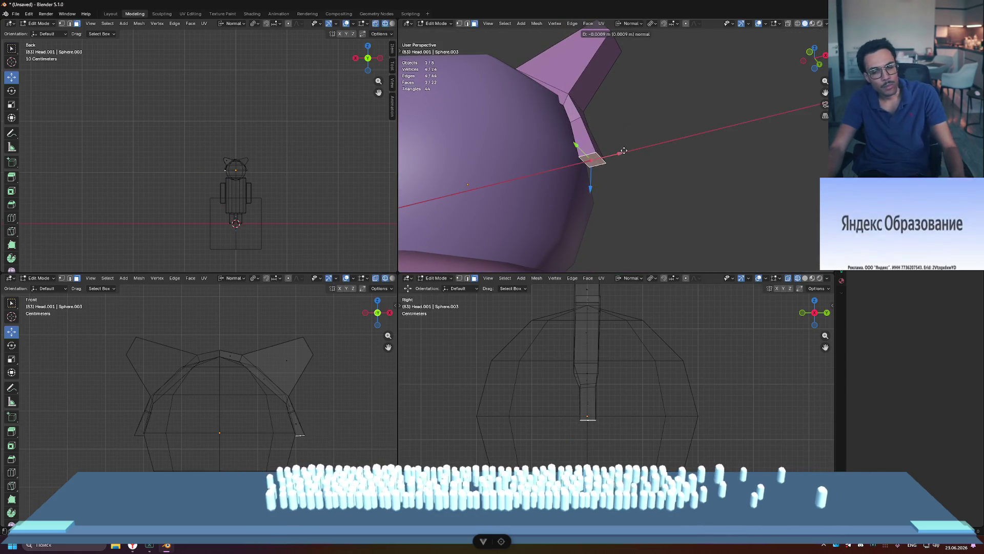
click(624, 150)
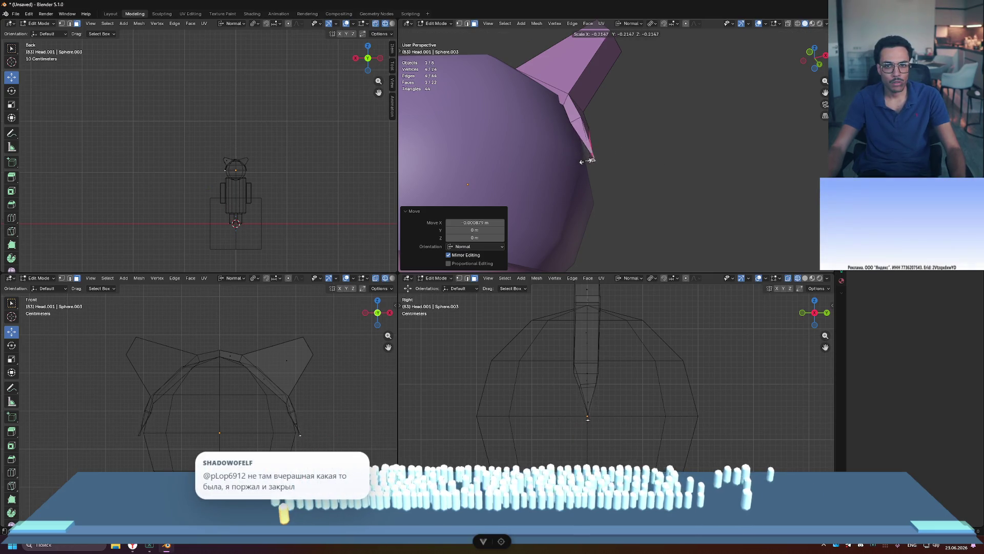
right_click(632, 149)
key(e)
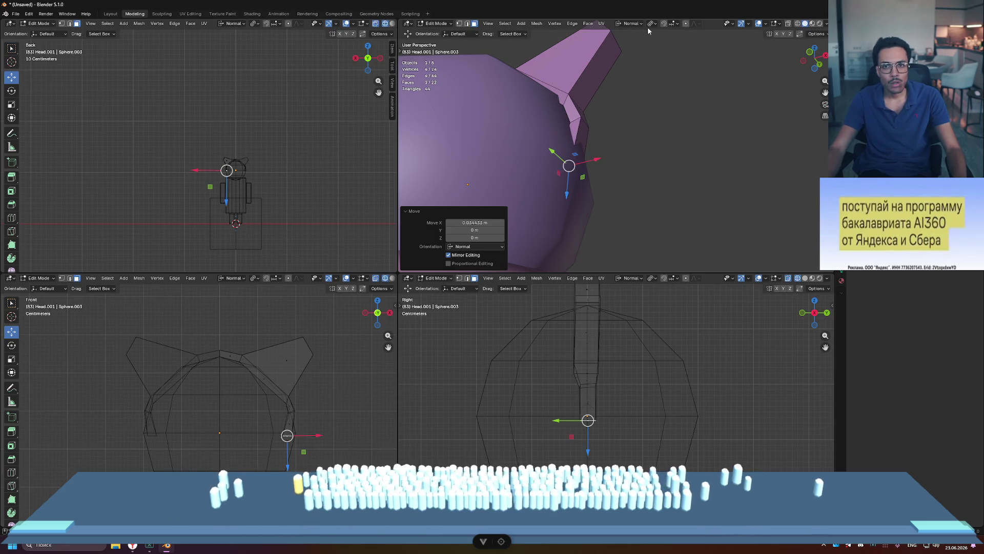
key(ctrl+z)
- Shift the ear-tip vertex about 0.016 m along X, then return to Object Mode
click(631, 24)
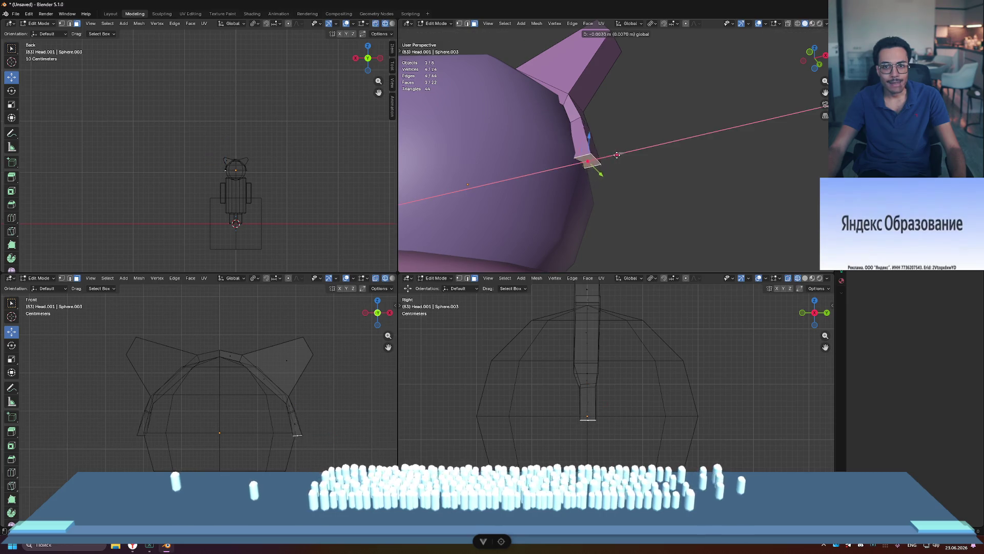
click(631, 149)
middle_drag(644, 101, 666, 128)
scroll(664, 169, down, 5)
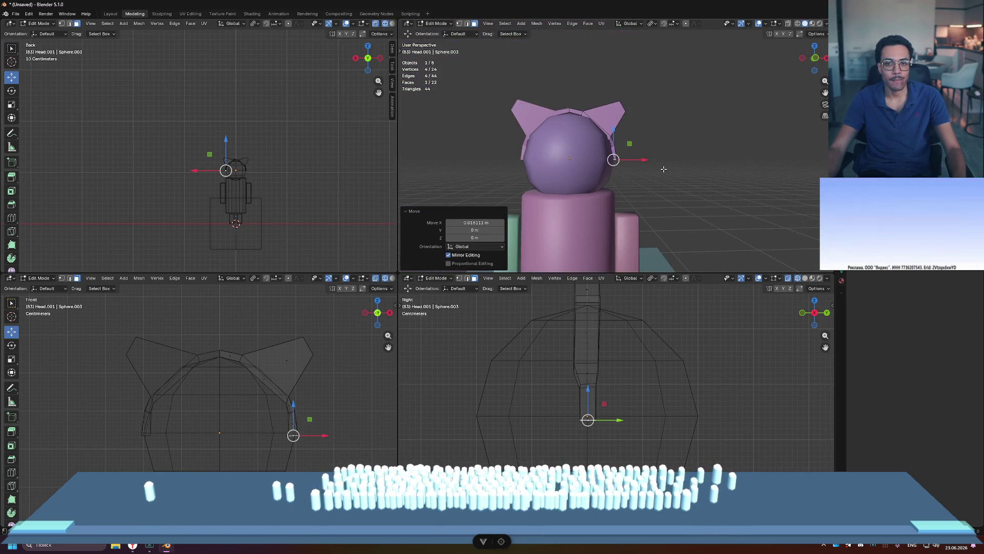
key(Tab)
scroll(629, 127, down, 2)
click(628, 127)
mouse_move(660, 138)
middle_down()
mouse_move(669, 142)
mouse_move(481, 147)
mouse_move(677, 130)
mouse_move(674, 156)
mouse_move(626, 143)
mouse_move(607, 118)
mouse_move(667, 100)
mouse_move(628, 113)
mouse_move(589, 84)
middle_up()
scroll(613, 118, up, 3)
- Reselect the hat in Edit Mode and start extruding the ear-tip face
click(607, 116)
key(Tab)
scroll(621, 118, up, 3)
click(589, 82)
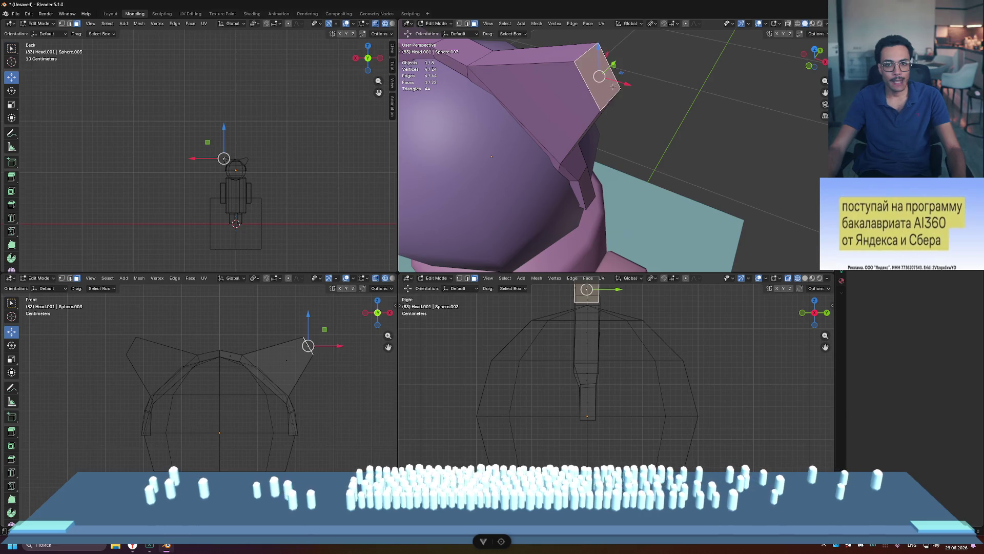
key(e)
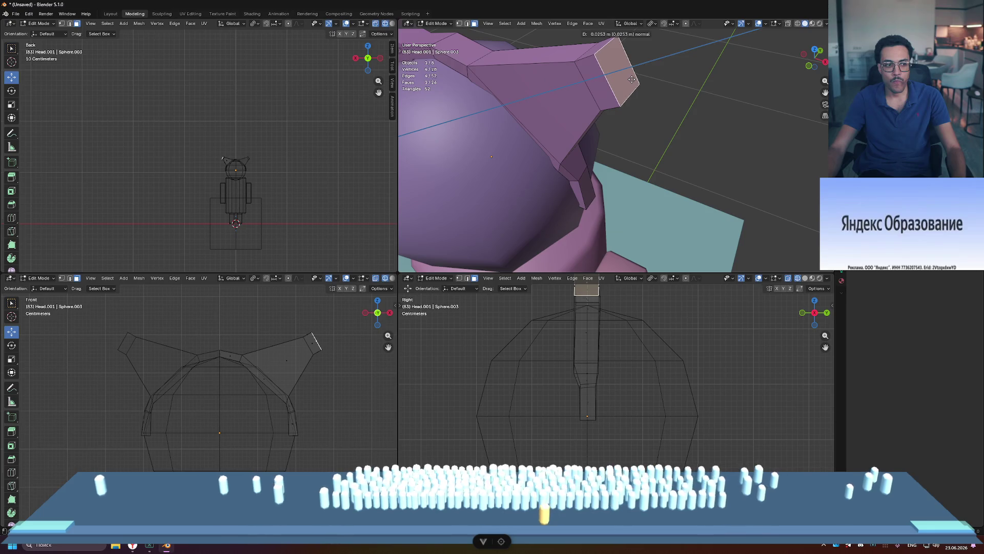
- Extrude the ear-tip face and scale it down into a smaller tapered tip
click(632, 80)
key(s)
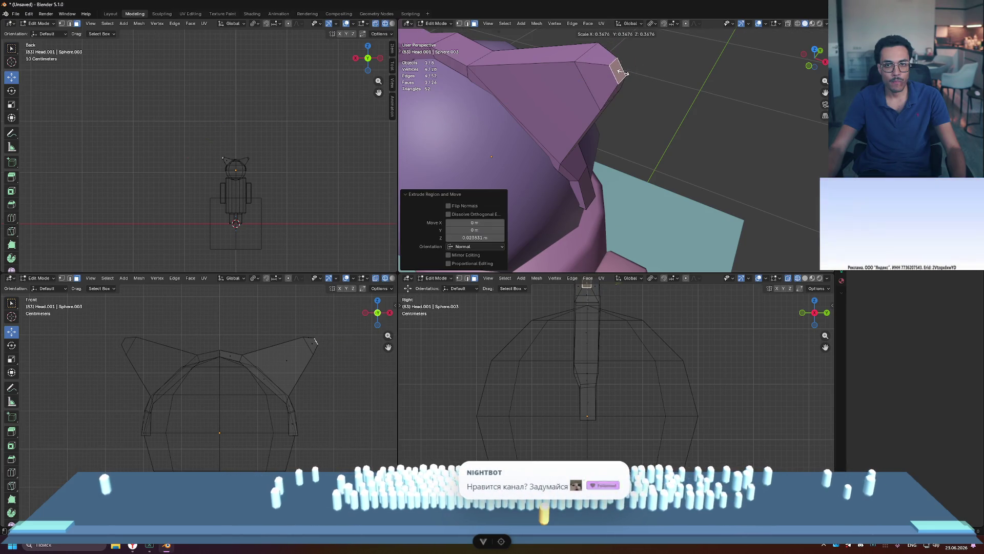
click(622, 72)
click(670, 136)
scroll(669, 136, down, 5)
mouse_move(670, 136)
middle_down()
mouse_move(692, 121)
mouse_move(731, 130)
middle_up()
scroll(730, 131, down, 2)
middle_drag(730, 132, 564, 144)
scroll(583, 137, up, 6)
- Scale an edge loop around the ear along Y and shift it along Y
alt+click(561, 141)
mouse_move(613, 152)
middle_down()
mouse_move(639, 156)
mouse_move(606, 167)
middle_up()
key(s)
key(y)
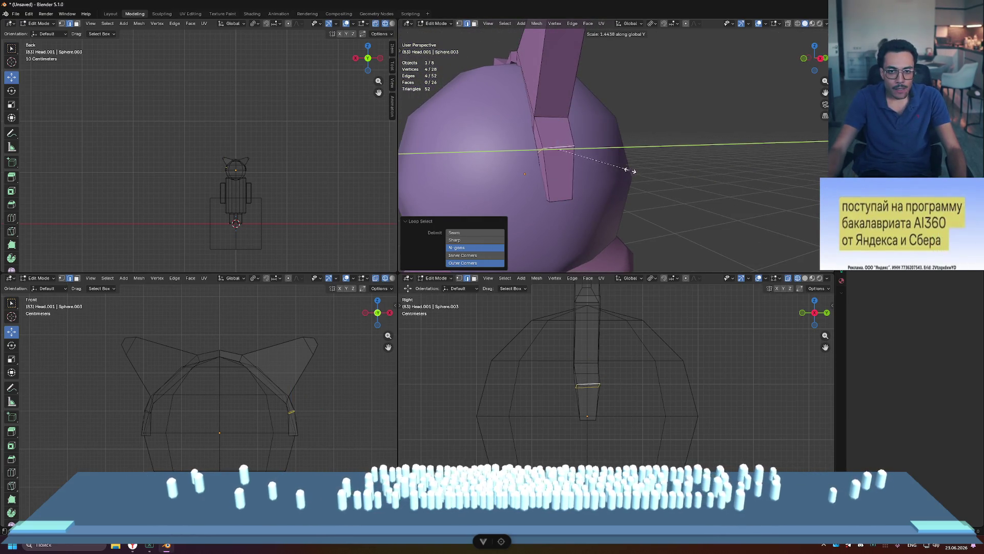
click(636, 168)
mouse_move(635, 168)
middle_down()
mouse_move(599, 162)
mouse_move(641, 142)
mouse_move(693, 139)
mouse_move(675, 103)
middle_up()
key(g)
key(y)
click(590, 145)
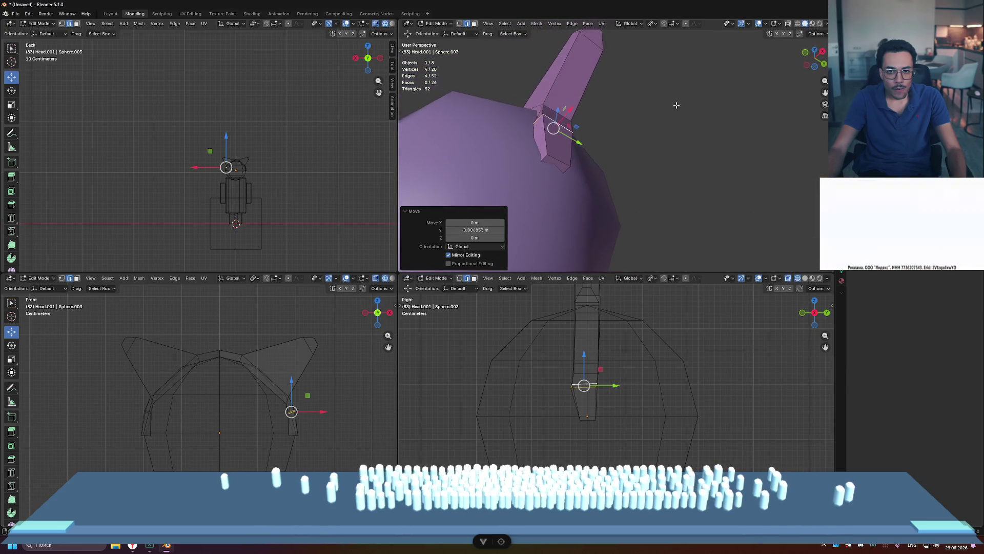
- Widen the ear-base faces to 1.429 along Y and move them along Y
click(557, 160)
alt+click(548, 156)
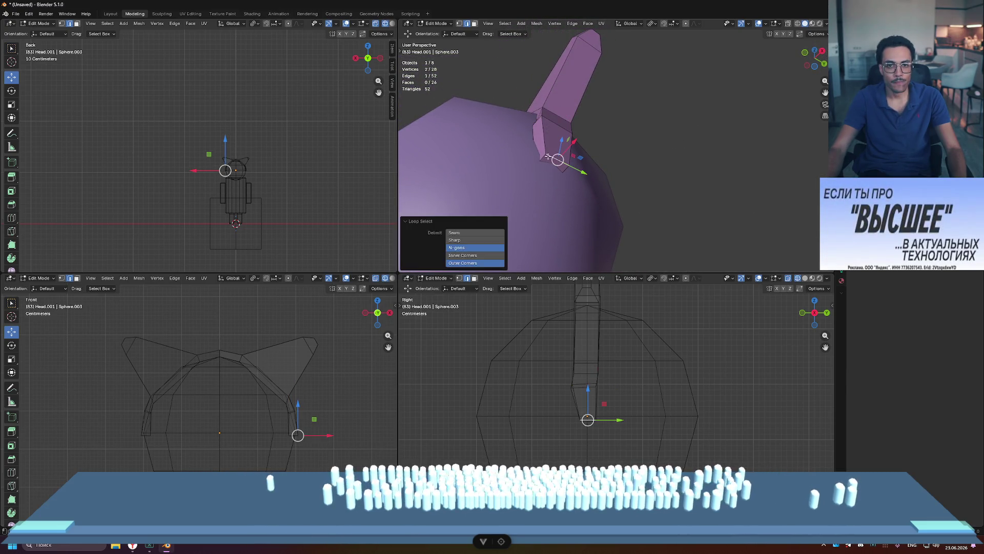
key(3)
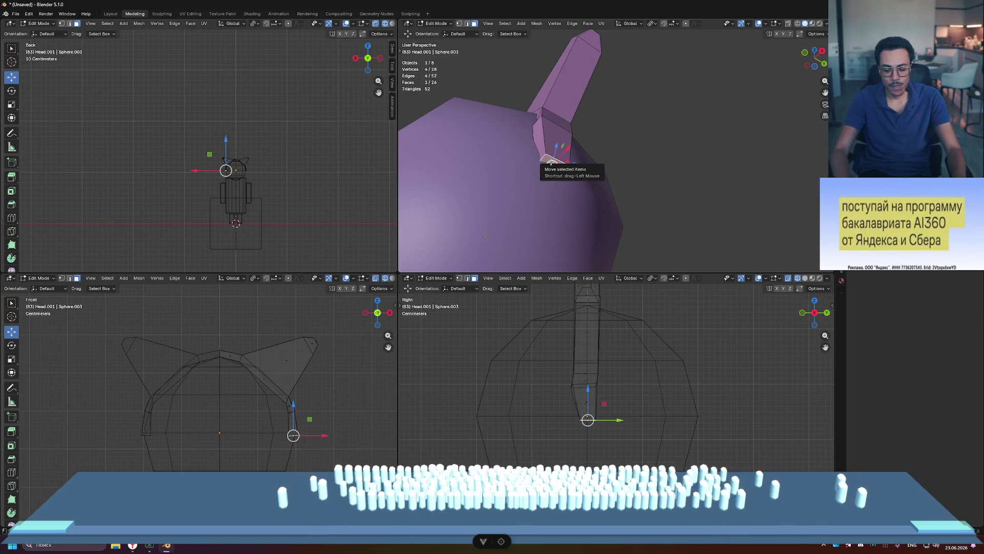
key(s)
key(Escape)
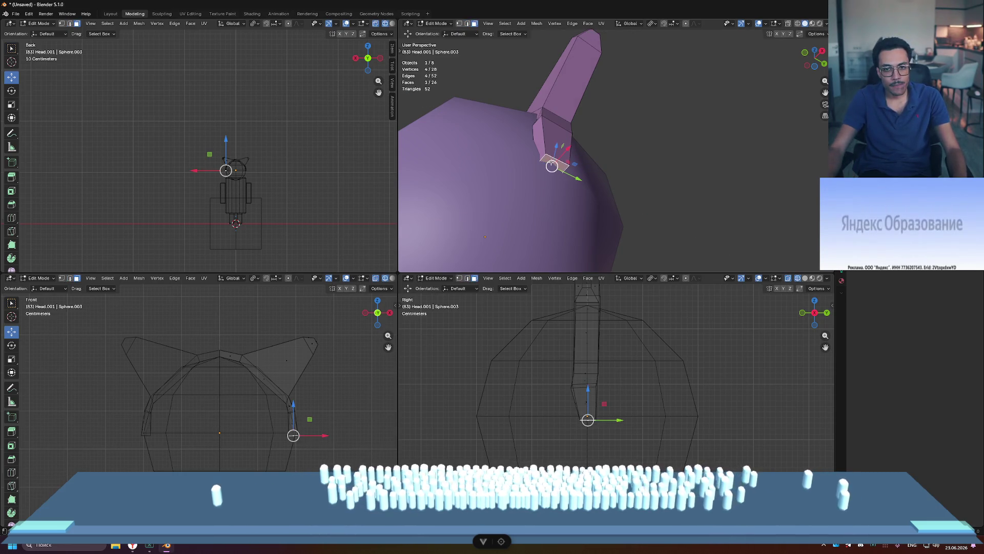
key(s)
key(y)
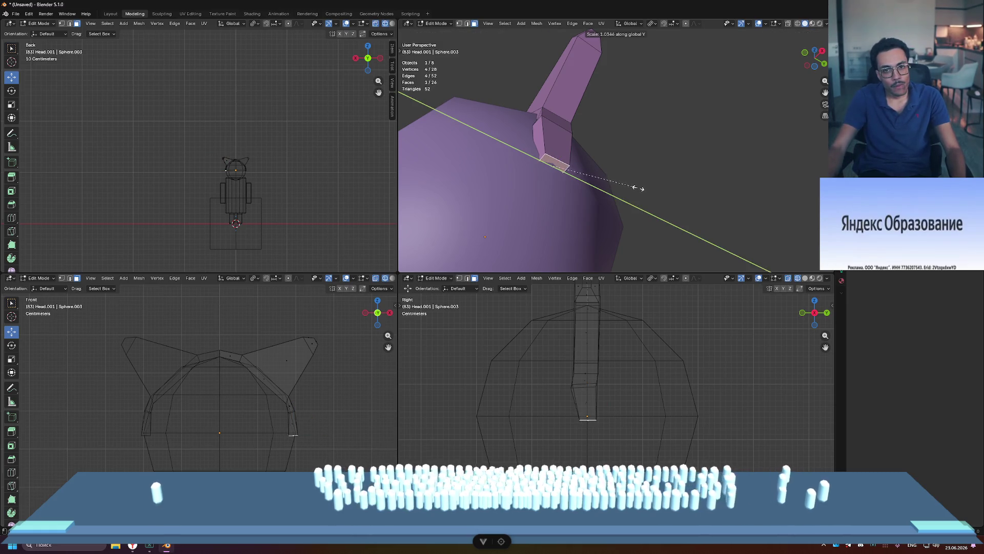
click(666, 194)
mouse_move(666, 194)
middle_down()
mouse_move(584, 199)
mouse_move(703, 155)
mouse_move(704, 205)
mouse_move(663, 189)
middle_up()
key(g)
key(y)
click(584, 199)
- Deselect the mesh, return to Object Mode and deselect the hat
key(alt+a)
key(Tab)
scroll(703, 155, down, 5)
key(alt+a)
scroll(700, 190, down, 3)
scroll(698, 180, up, 3)
scroll(664, 189, down, 2)
scroll(610, 323, up, 6)
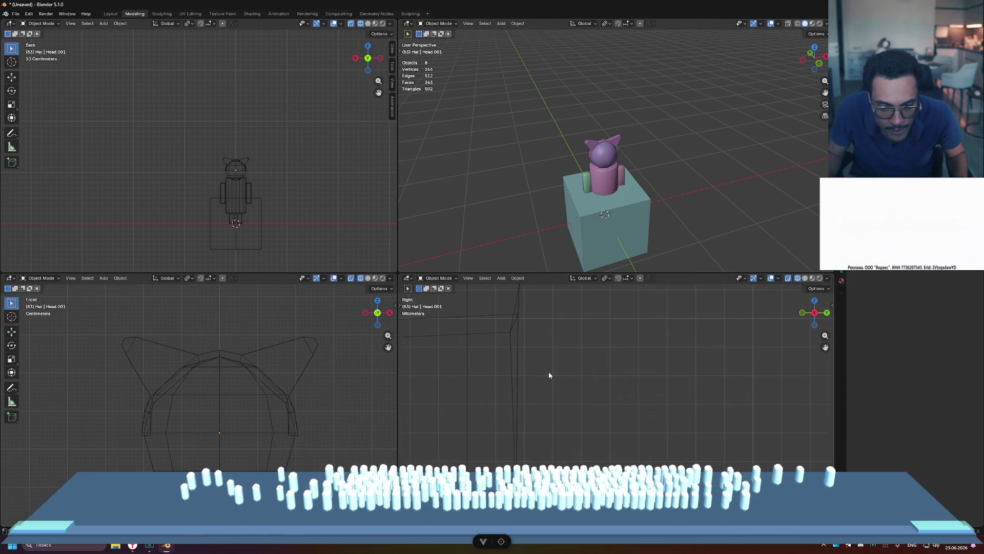
- Delete the cube under the character, then make the ear hat the pale blue-grey CatEars object
scroll(664, 177, down, 2)
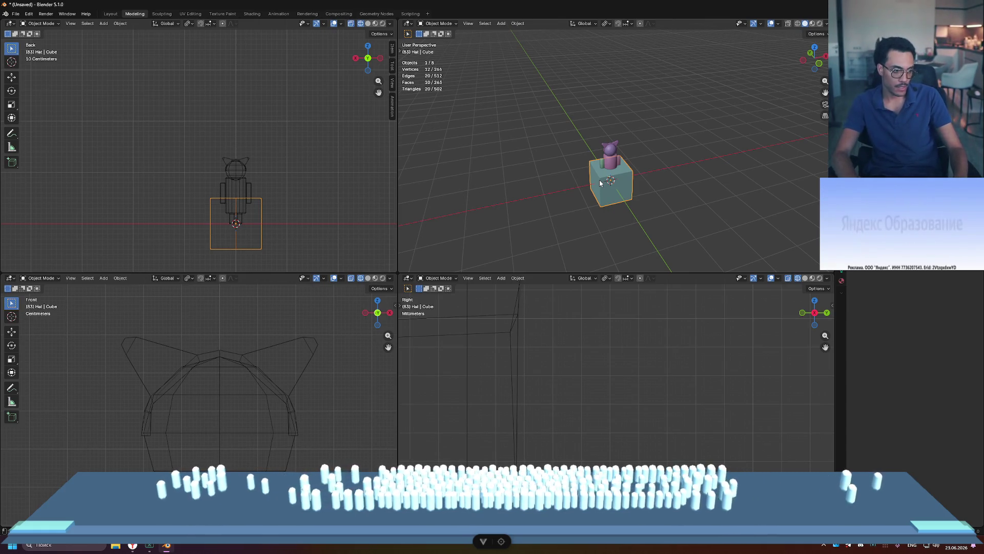
key(Delete)
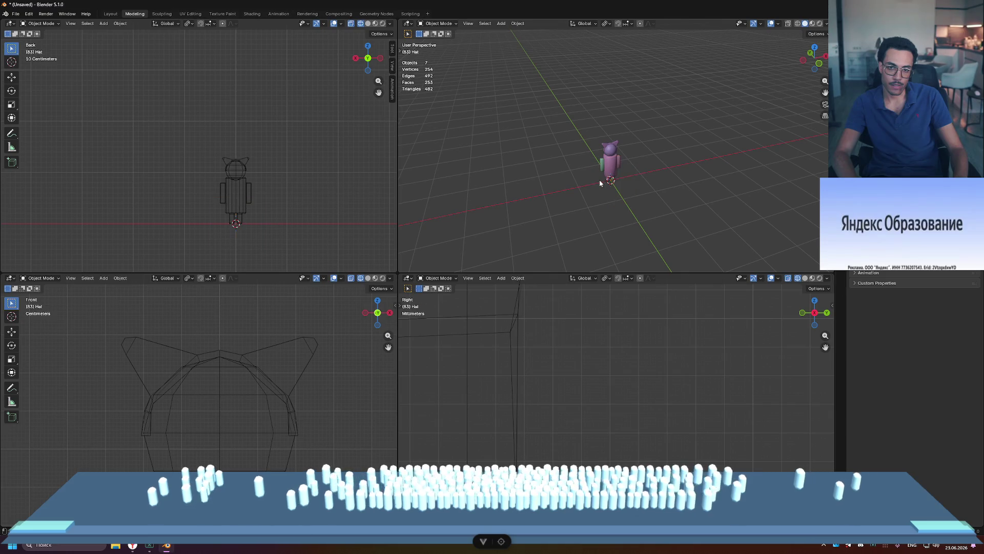
scroll(631, 167, up, 7)
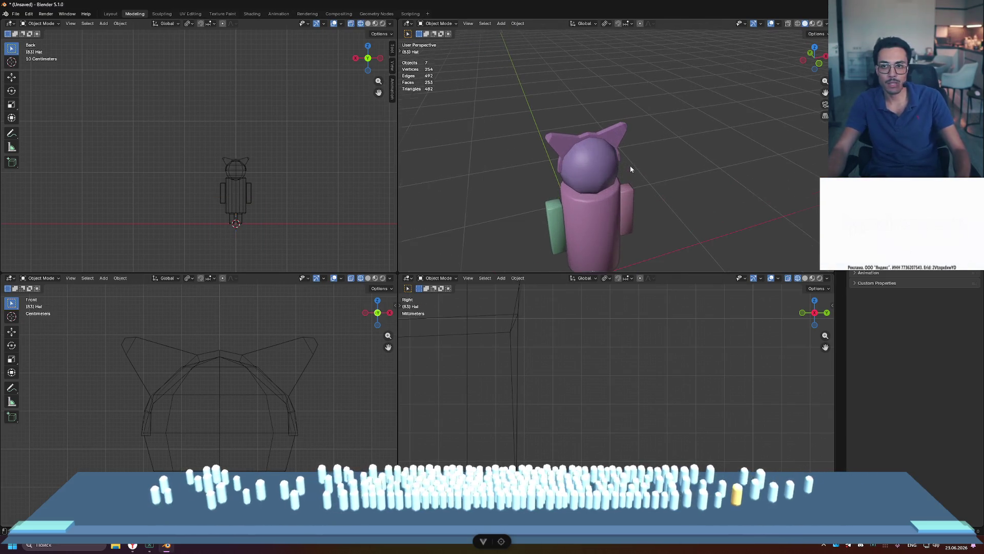
click(619, 149)
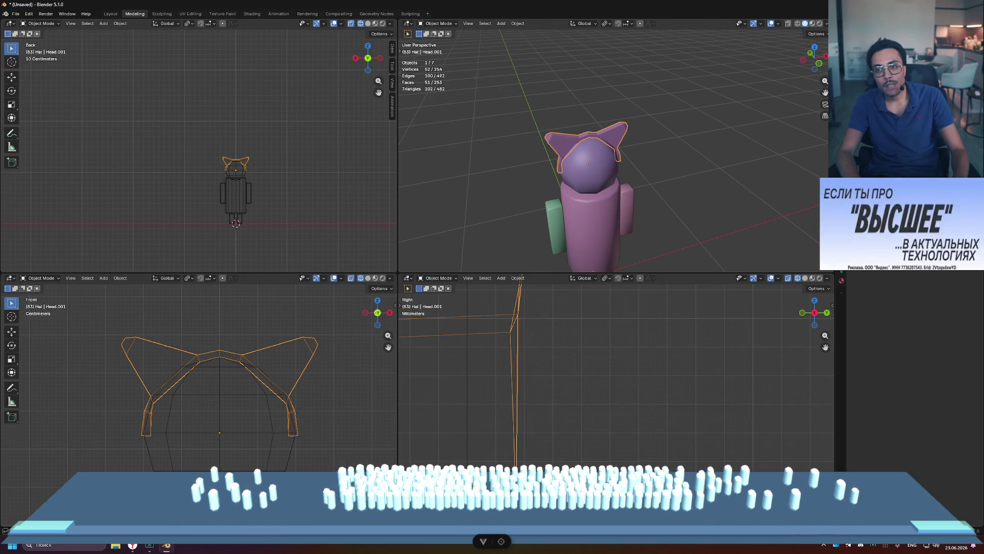
key(alt+a)
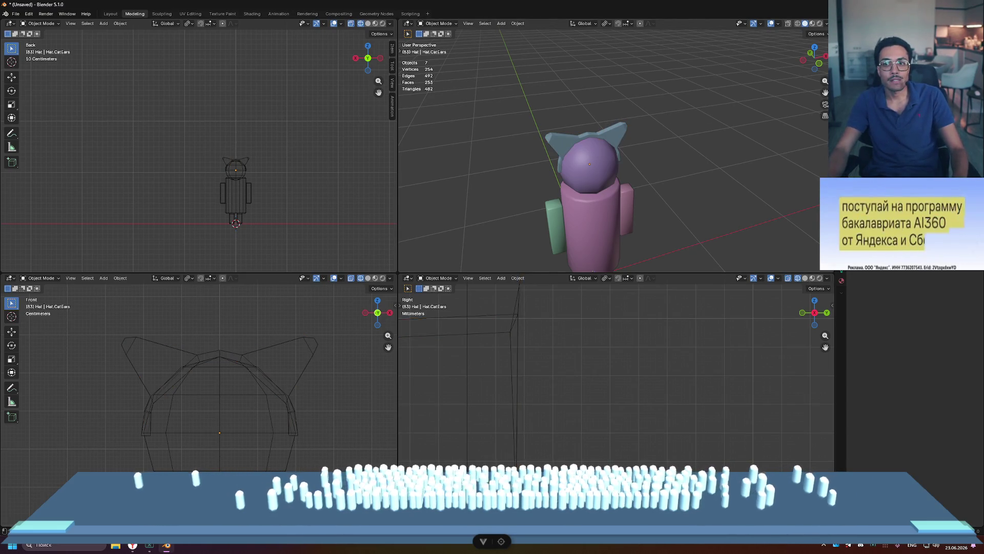
mouse_move(713, 120)
middle_down()
mouse_move(656, 100)
mouse_move(681, 89)
middle_up()
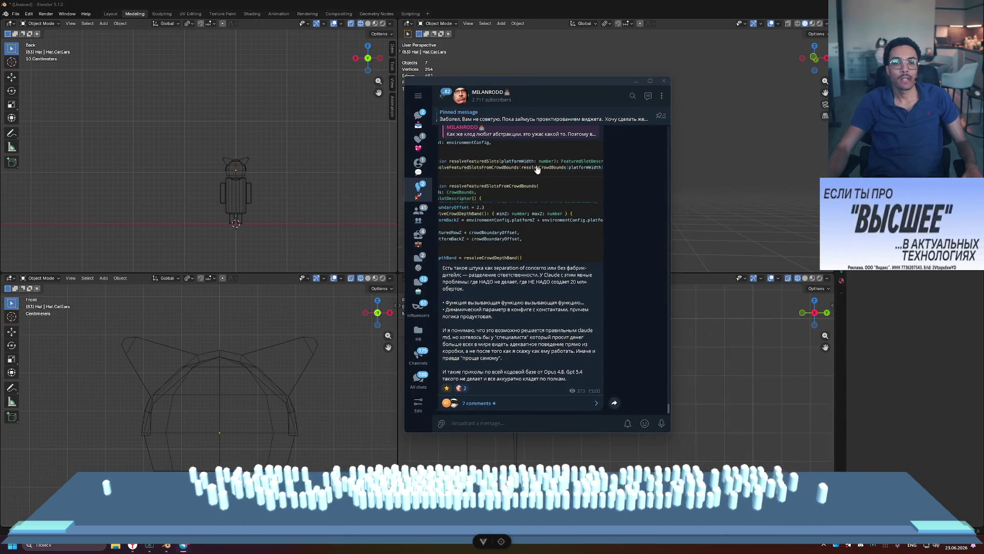
click(499, 98)
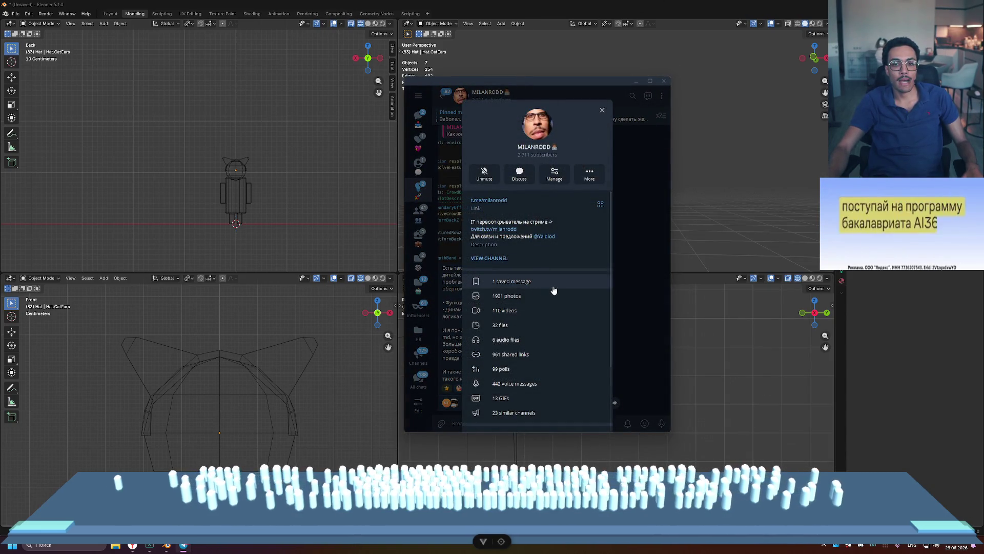
click(546, 296)
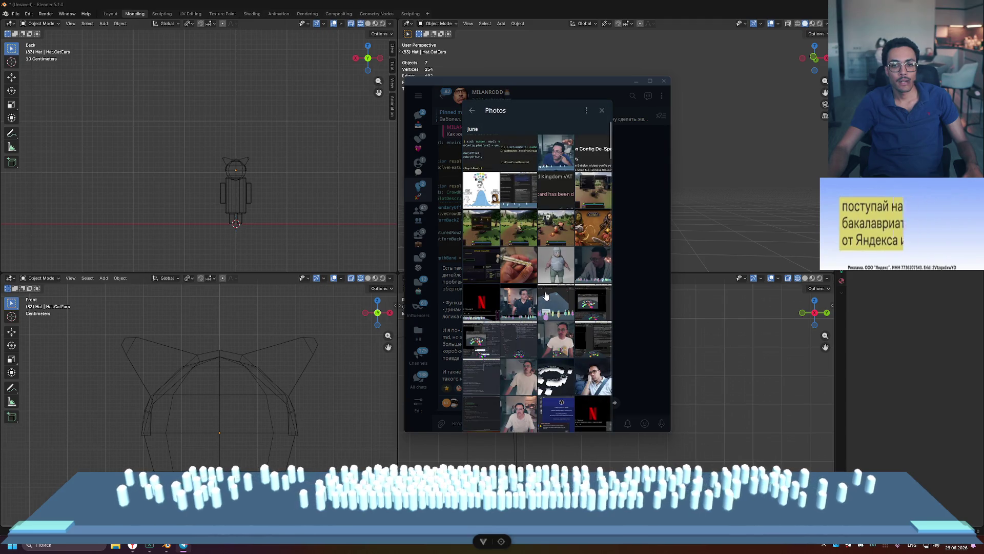
scroll(546, 297, down, 15)
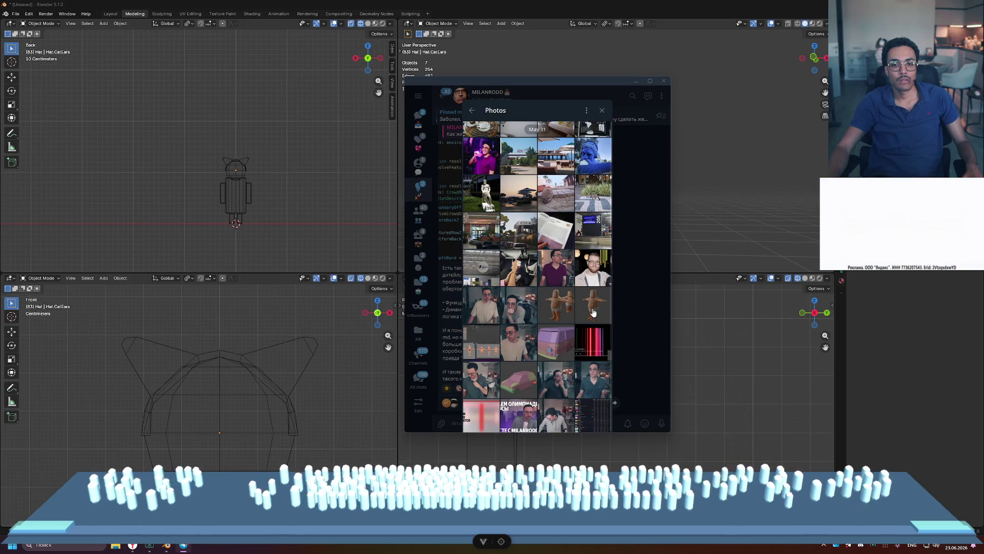
click(564, 305)
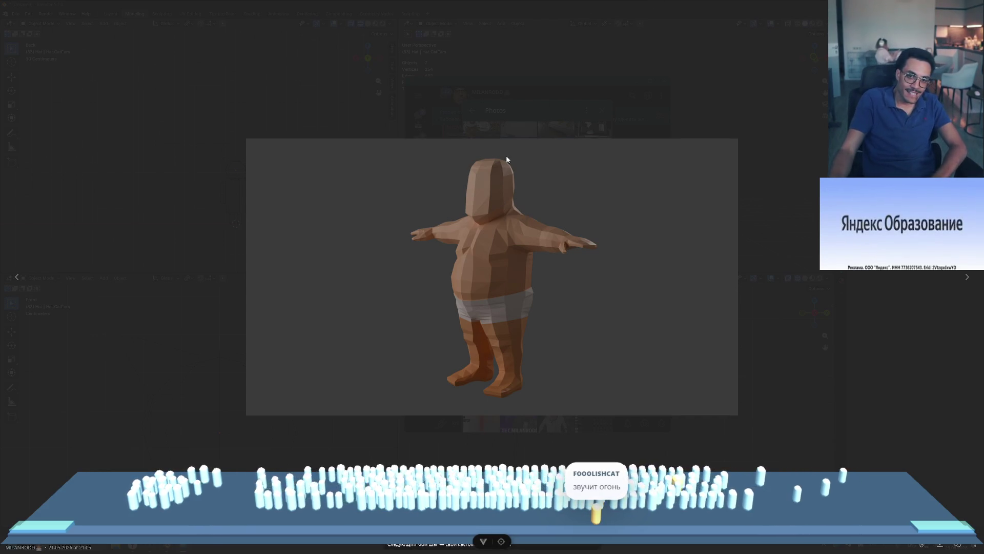
click(537, 126)
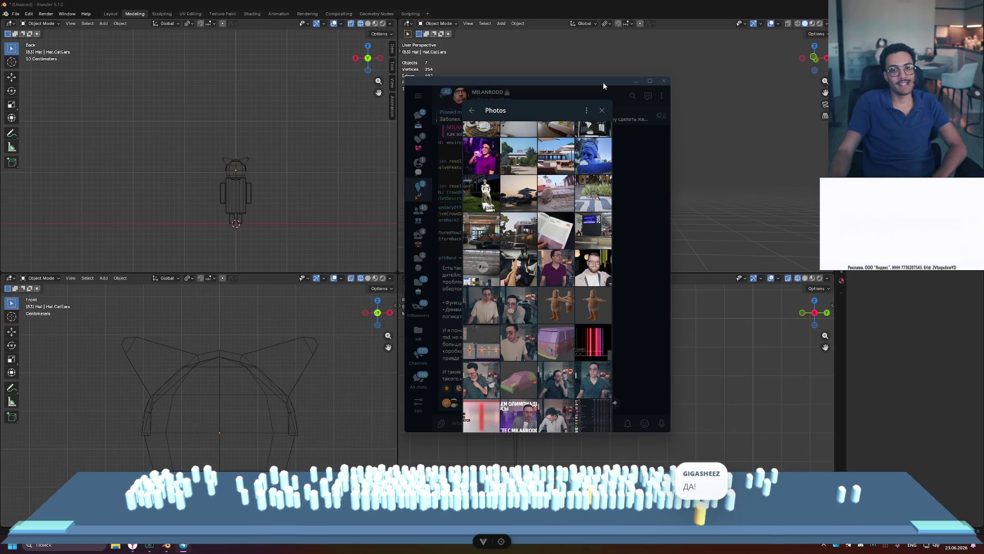
click(603, 82)
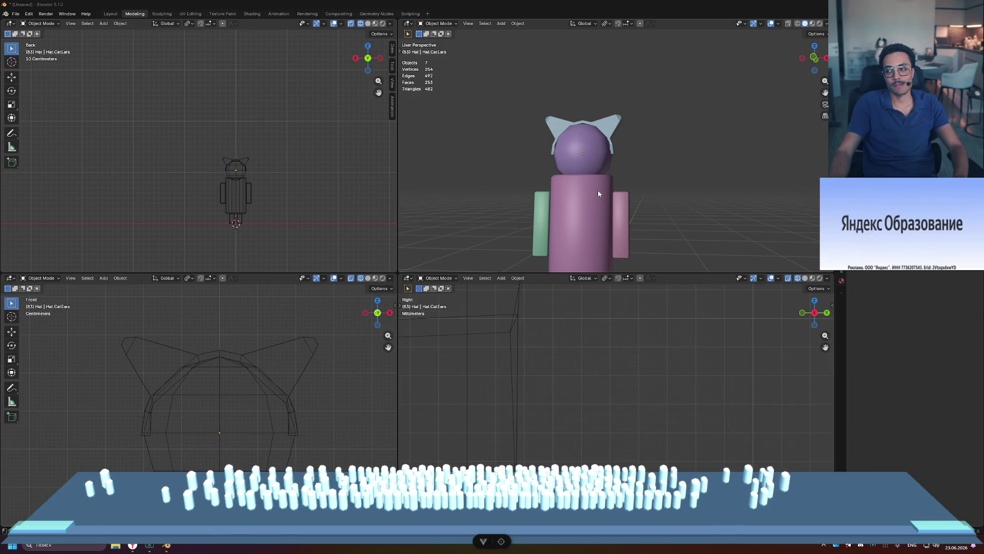
- Orbit around the character to view the head and cat ears from several angles
scroll(597, 193, down, 4)
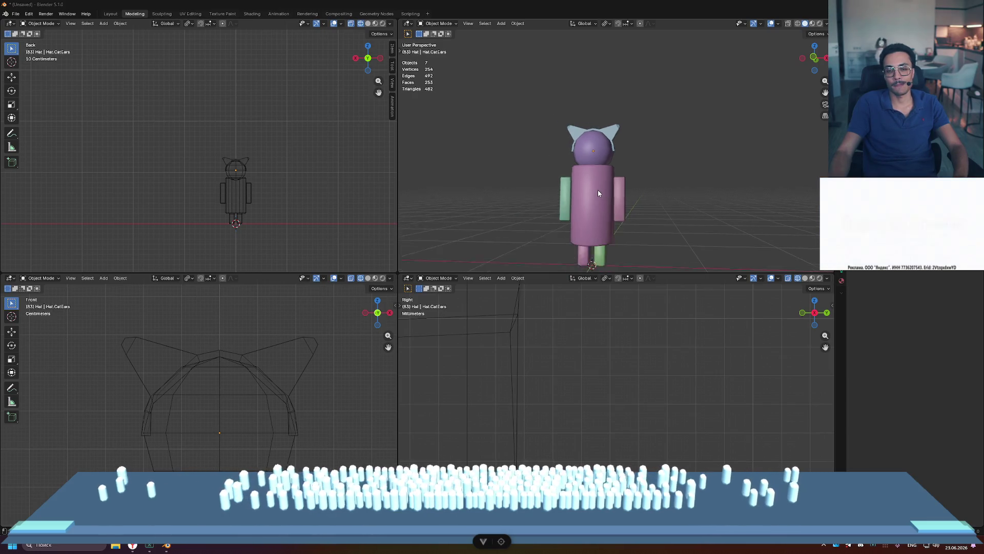
mouse_move(645, 174)
middle_down()
mouse_move(651, 153)
mouse_move(621, 167)
mouse_move(639, 157)
mouse_move(620, 153)
middle_up()
scroll(617, 168, up, 5)
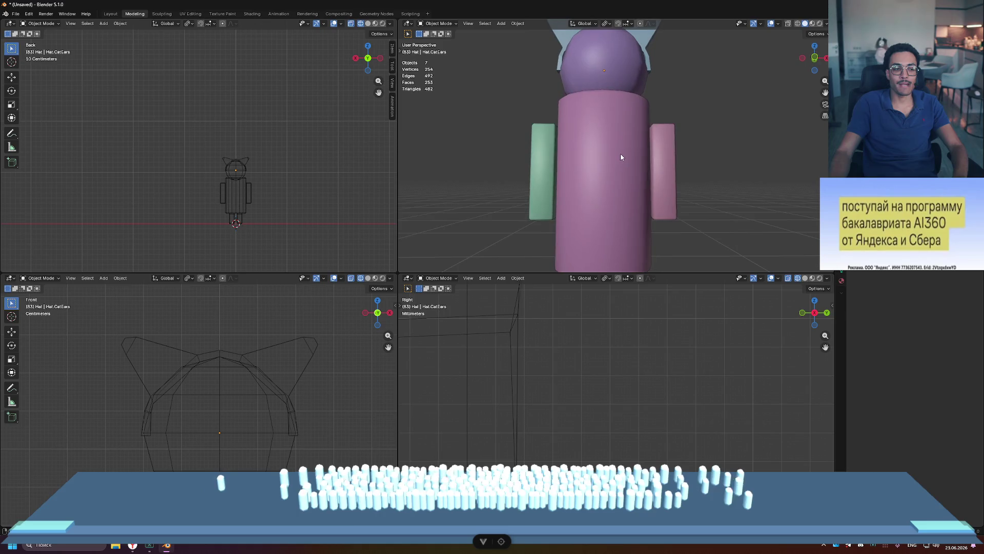
scroll(619, 153, down, 5)
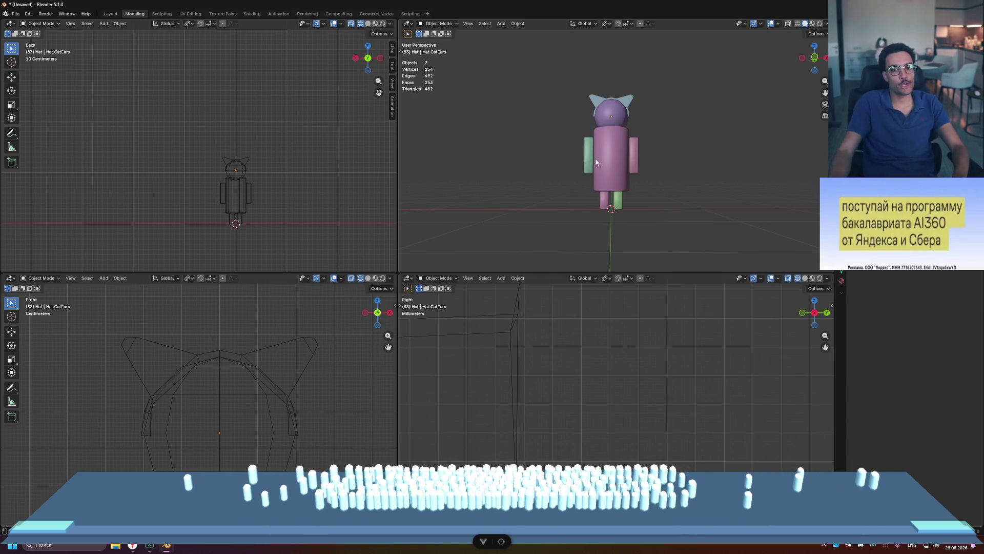
middle_drag(679, 149, 633, 153)
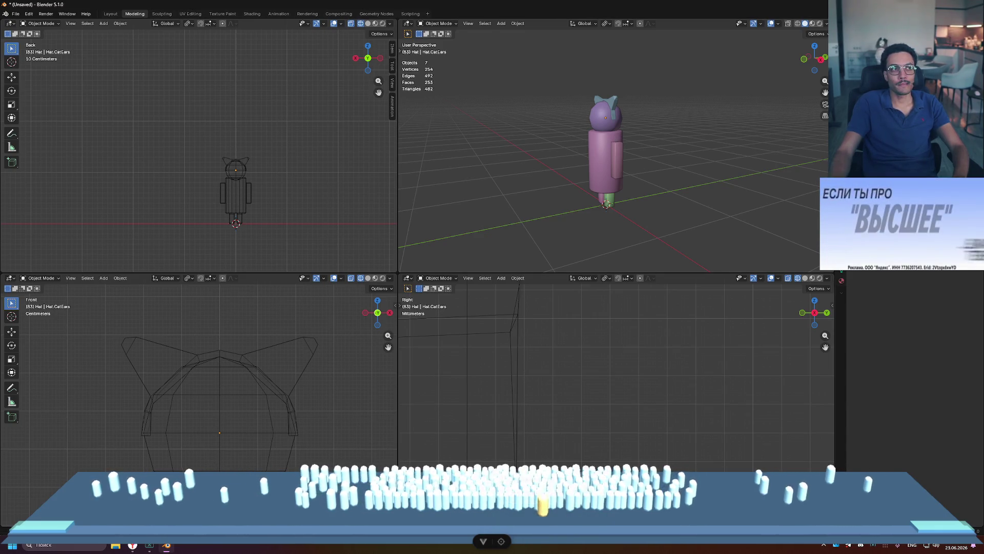
mouse_move(646, 164)
middle_down()
mouse_move(621, 166)
mouse_move(635, 173)
middle_up()
scroll(649, 160, up, 3)
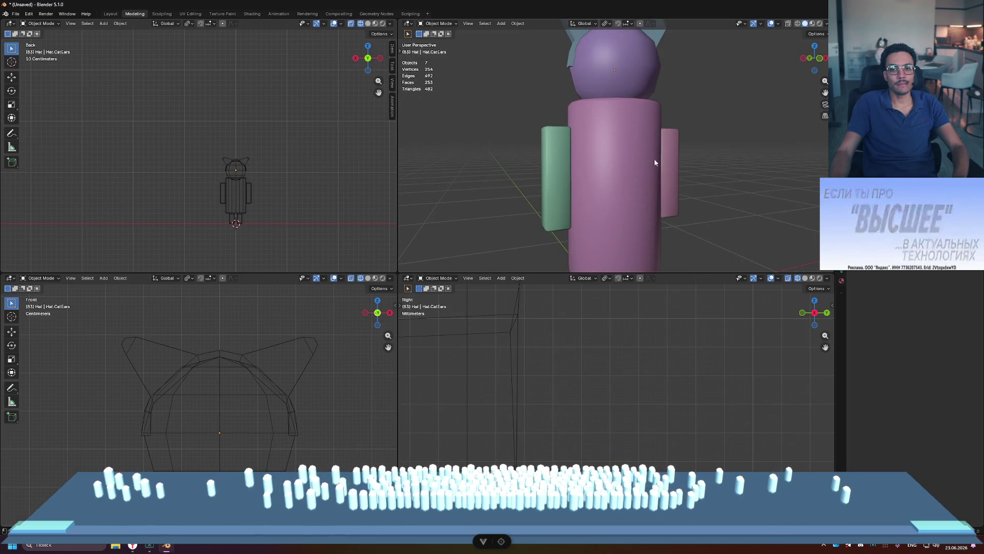
scroll(659, 157, down, 3)
middle_drag(685, 143, 662, 156)
scroll(661, 156, up, 5)
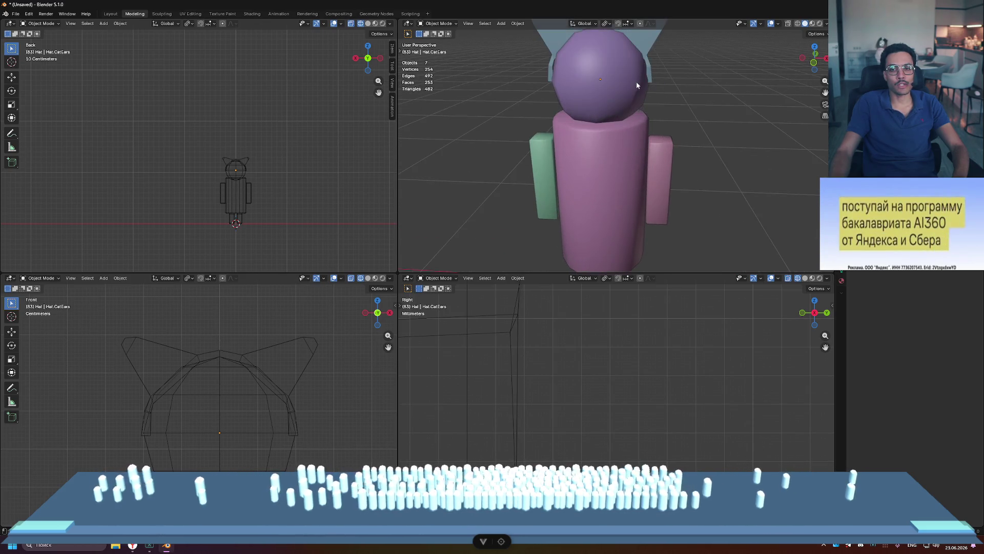
middle_drag(666, 103, 660, 136)
- Compare with the browser's headband reference image, then enter Edit Mode on CatEars
key(alt+Tab)
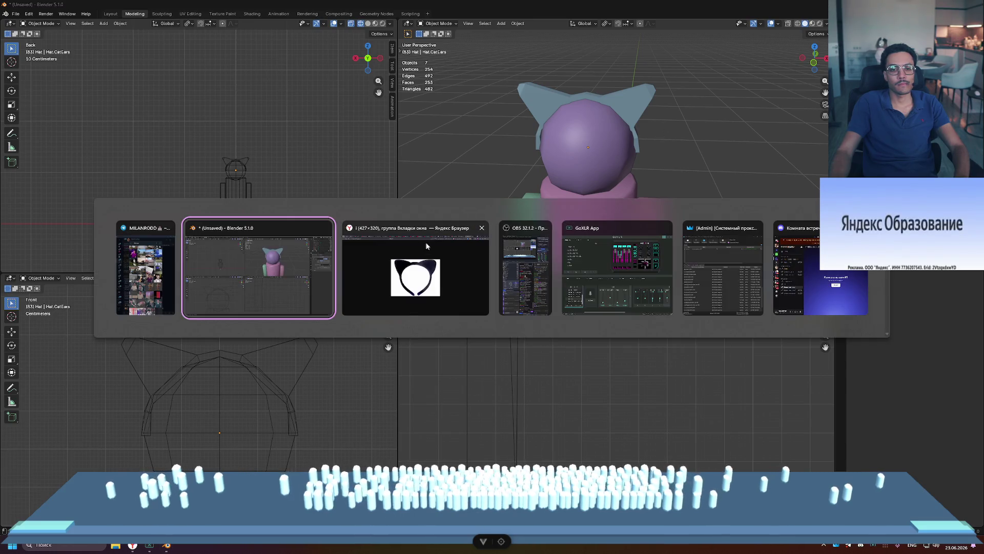
click(428, 239)
key(alt+Tab)
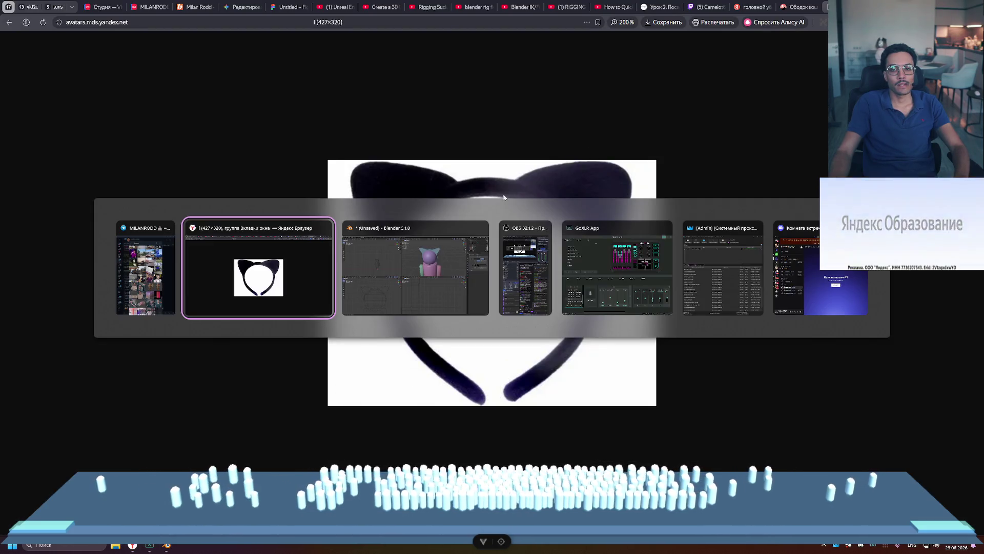
click(469, 234)
middle_drag(616, 138, 590, 126)
scroll(580, 118, up, 3)
key(Tab)
- Scale up the selected ear-tip face
click(554, 87)
middle_drag(554, 87, 637, 114)
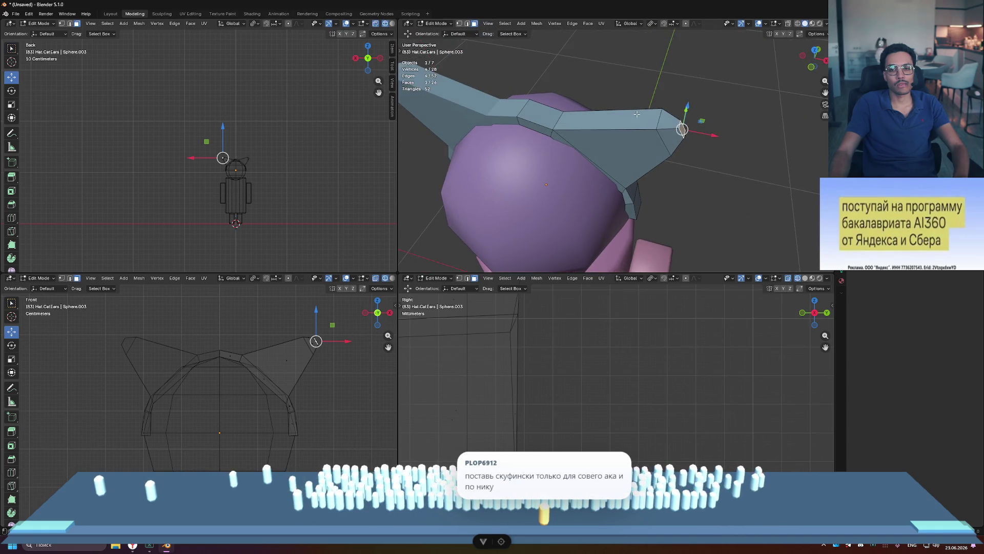
middle_drag(748, 145, 526, 114)
key(s)
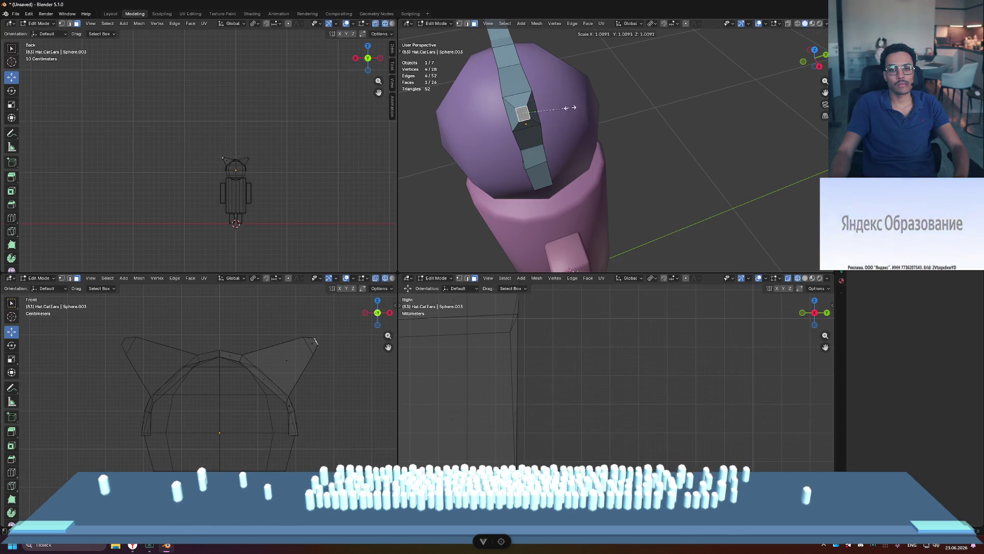
click(631, 95)
mouse_move(631, 94)
middle_down()
mouse_move(563, 105)
mouse_move(685, 123)
middle_up()
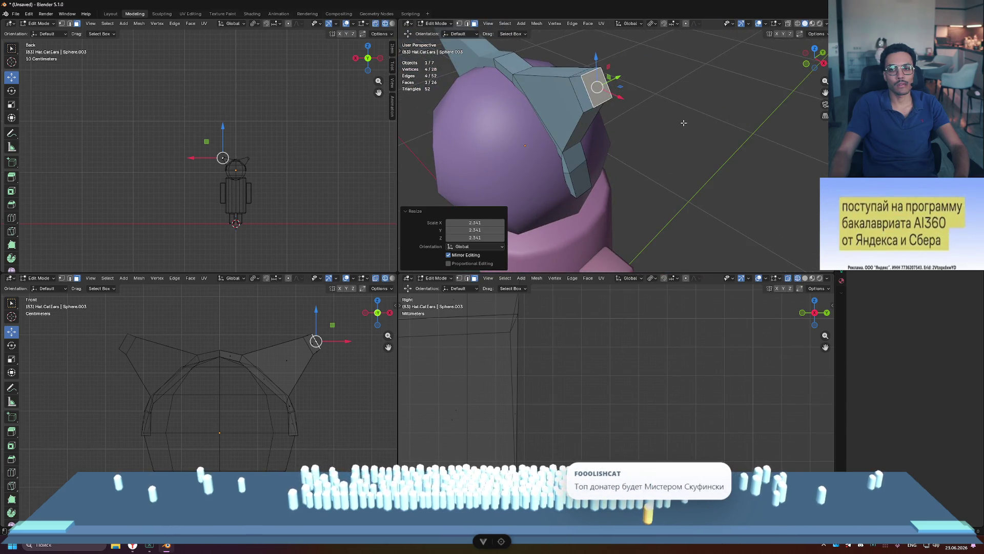
- Set Transform Orientation to Normal and scale the ear tip along its normal axis
click(635, 24)
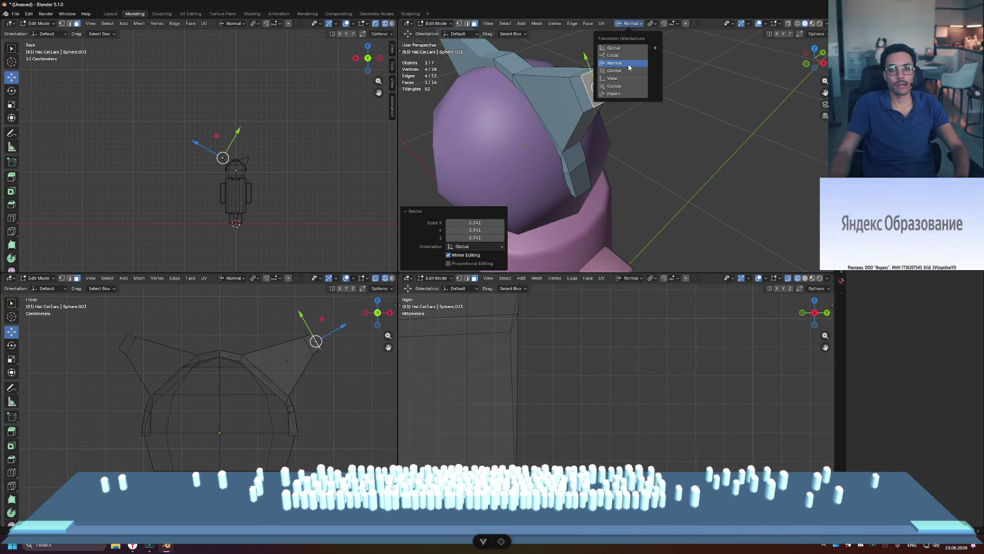
middle_drag(666, 72, 726, 80)
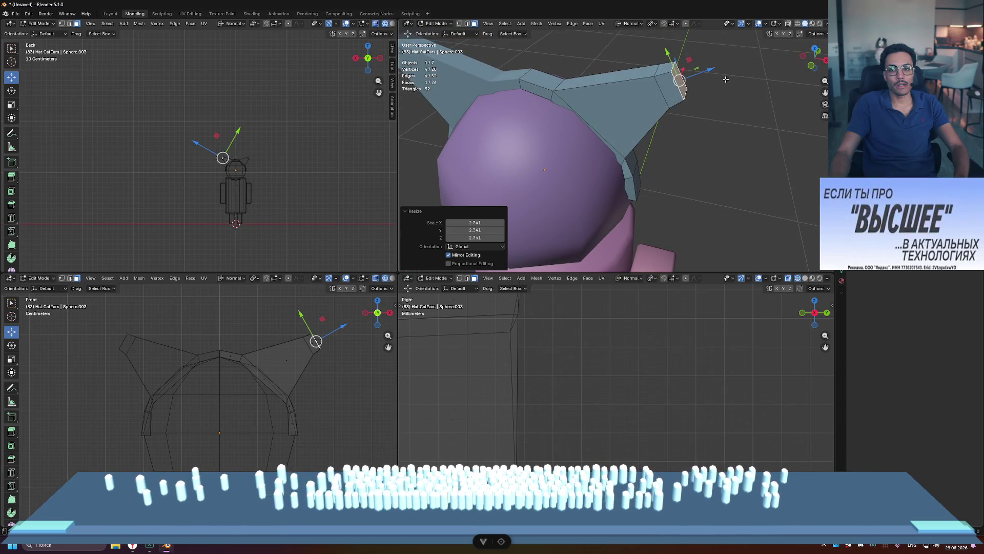
key(s)
key(y)
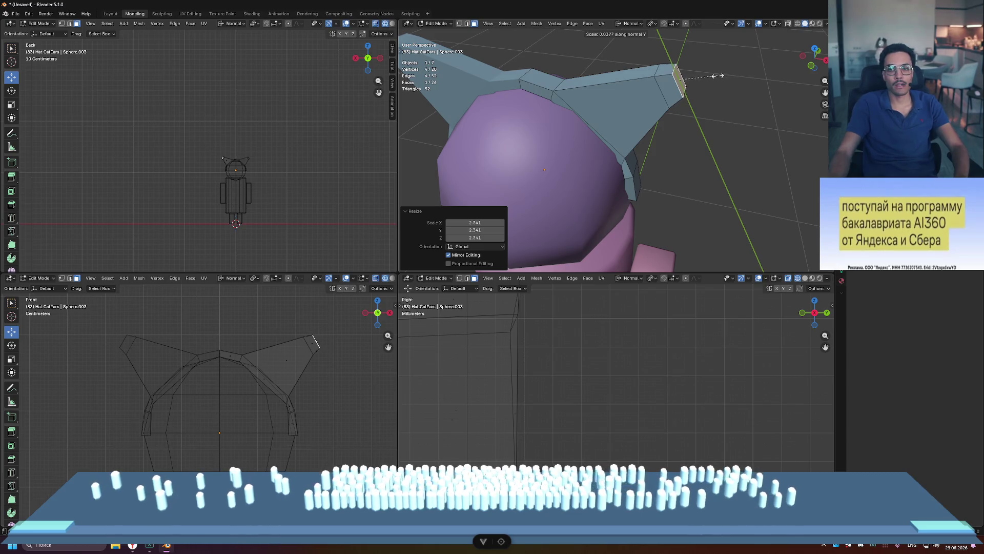
click(692, 64)
key(alt+a)
- Move the ear tip along its normal
mouse_move(692, 64)
middle_down()
mouse_move(680, 105)
mouse_move(640, 94)
middle_up()
scroll(593, 79, up, 4)
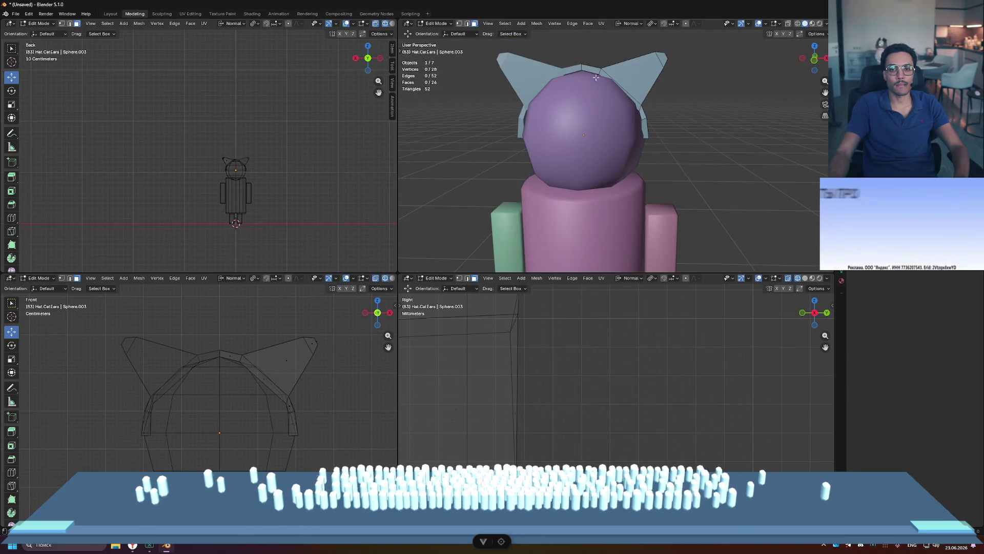
scroll(615, 77, up, 3)
middle_drag(653, 74, 671, 119)
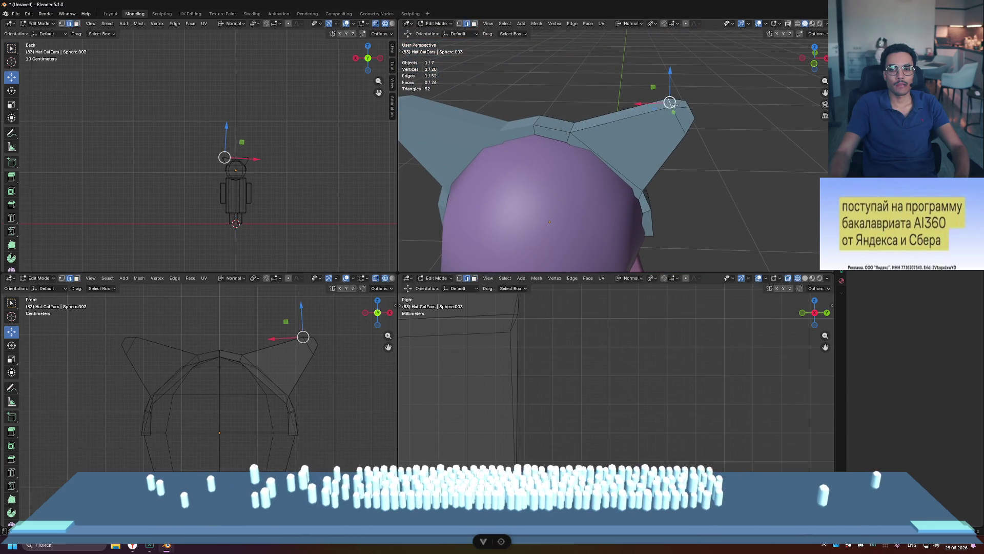
drag(669, 73, 670, 69)
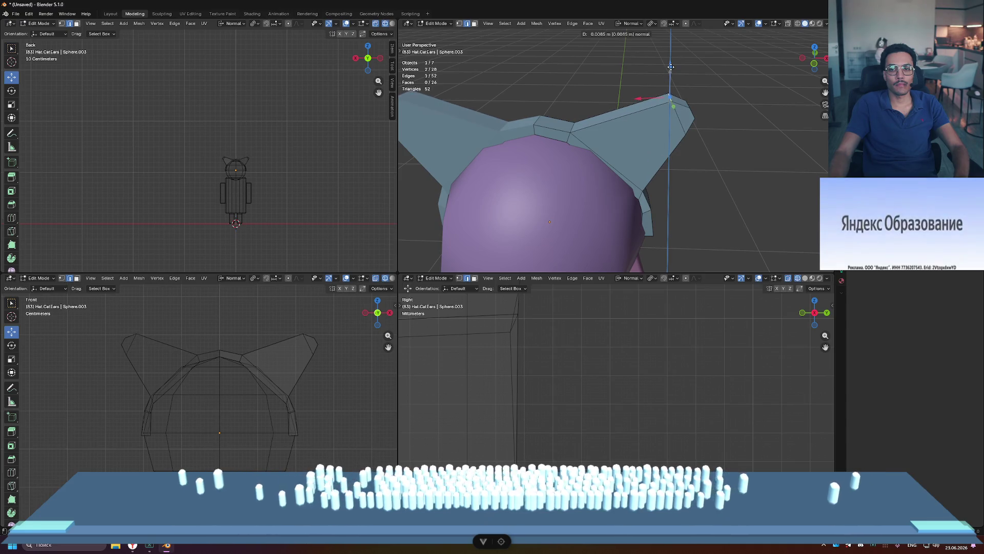
click(738, 152)
- Lower the right ear-tip edge loop about -0.034 m along its normal
scroll(730, 174, down, 4)
mouse_move(730, 174)
middle_down()
mouse_move(718, 134)
mouse_move(739, 150)
middle_up()
scroll(739, 150, down, 5)
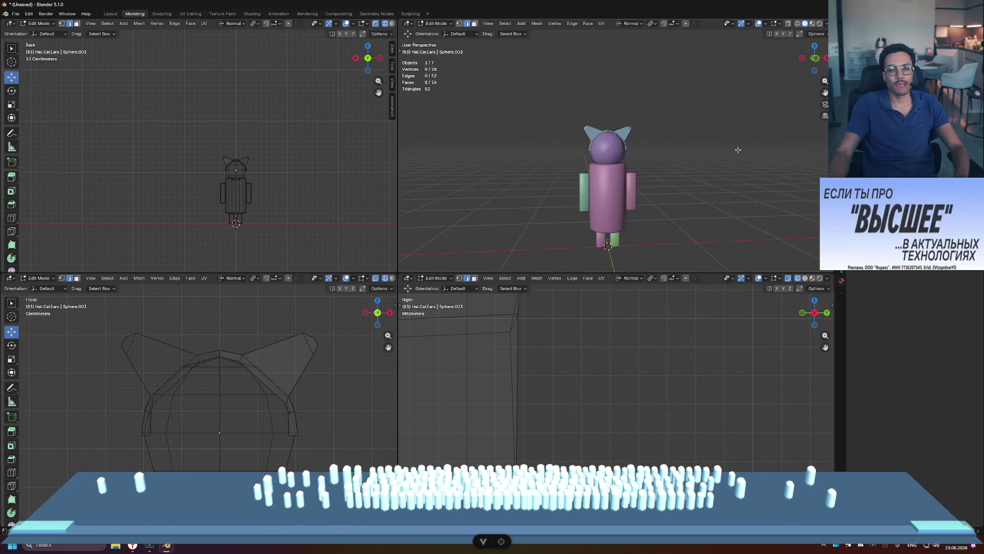
scroll(686, 131, up, 5)
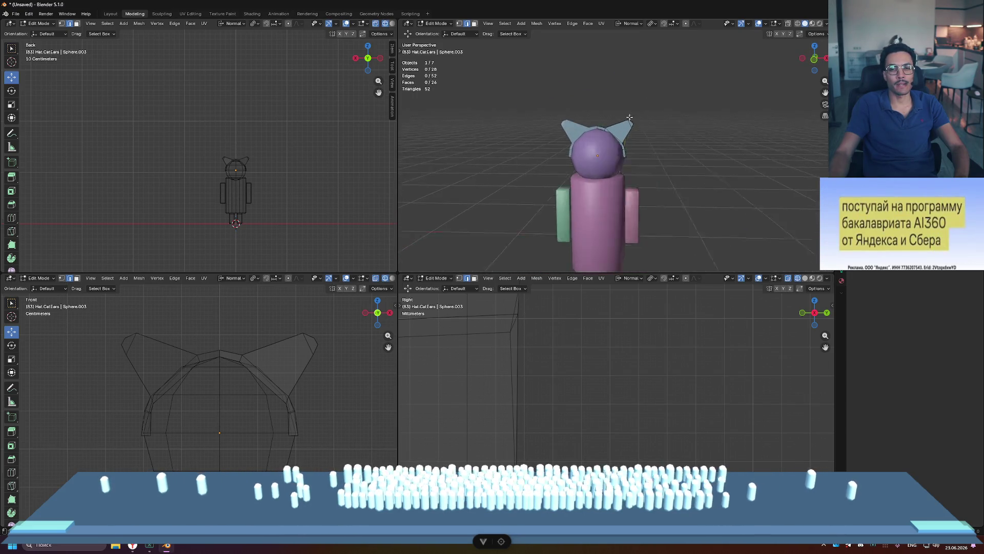
mouse_move(686, 132)
middle_down()
mouse_move(648, 149)
mouse_move(638, 130)
middle_up()
click(639, 129)
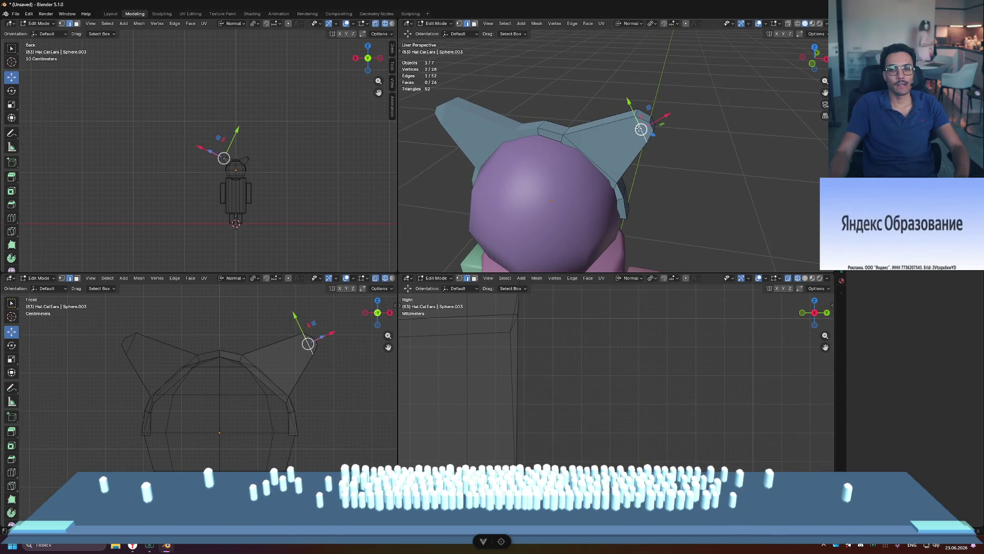
alt+click(641, 128)
mouse_move(671, 111)
mouse_down()
mouse_move(648, 154)
mouse_move(656, 159)
mouse_up()
click(662, 159)
- Return to Object Mode, deselect the cat ears and dismiss the object context menu
scroll(662, 159, down, 5)
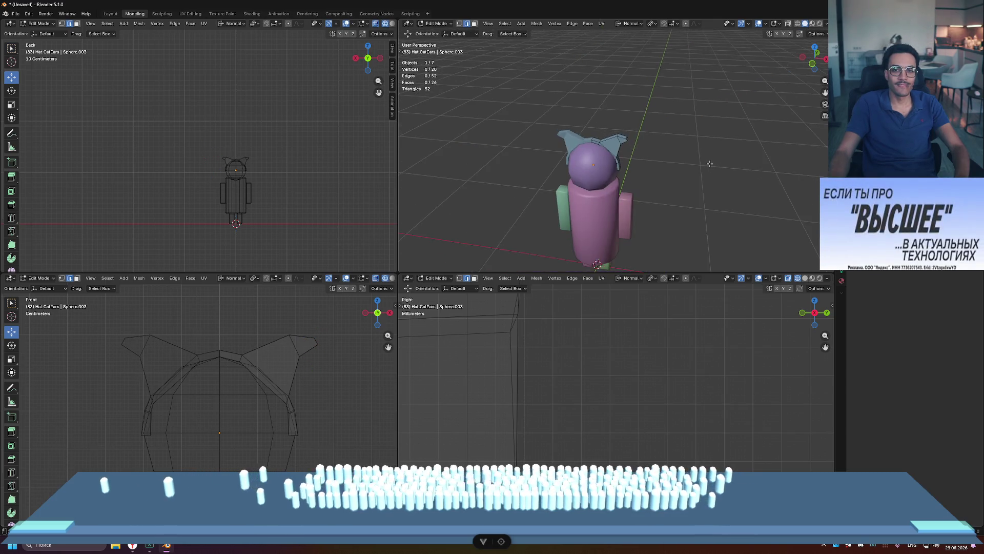
middle_drag(710, 163, 713, 134)
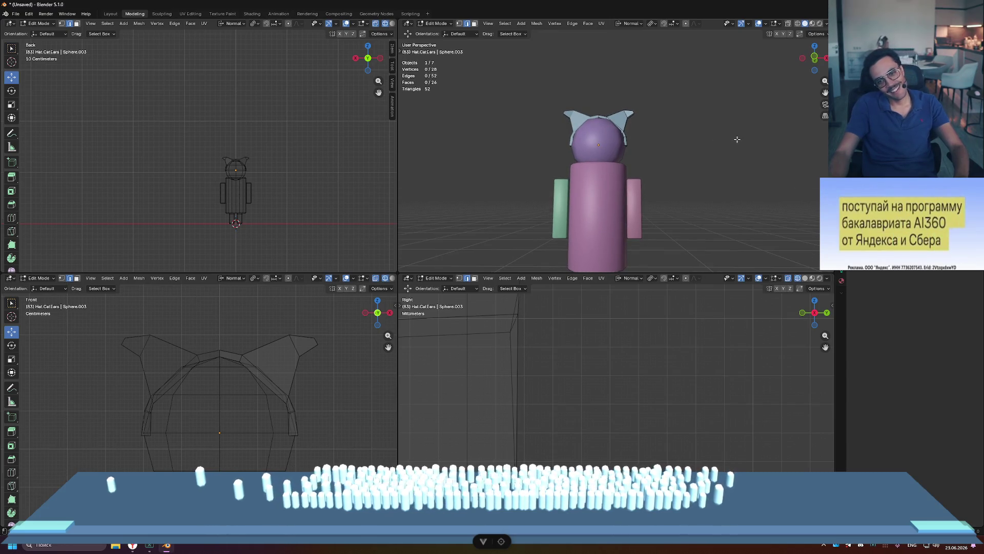
key(Tab)
click(754, 139)
mouse_move(754, 138)
middle_down()
mouse_move(688, 152)
mouse_move(733, 157)
middle_up()
right_click(616, 127)
click(617, 120)
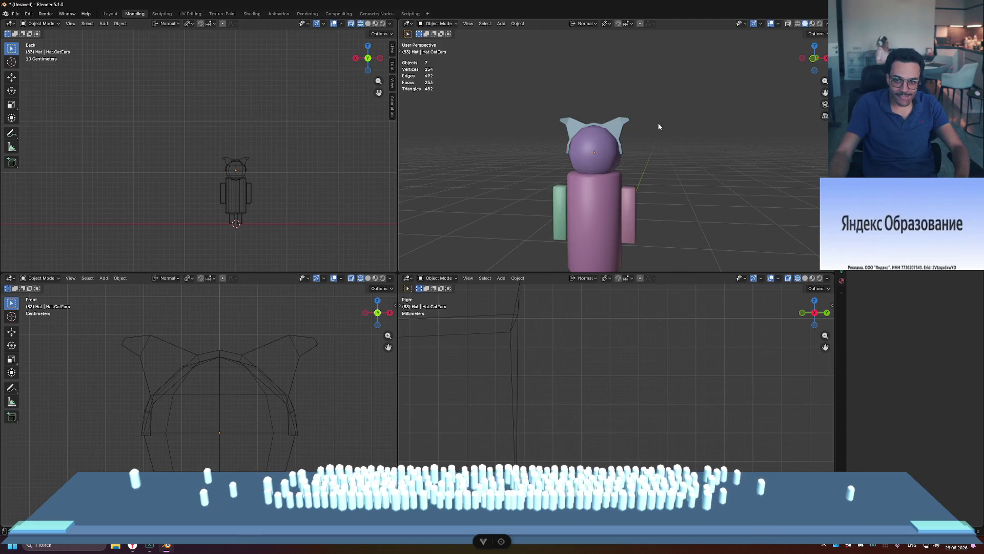
- Apply an action to the hat from its right-click context menu, then deselect it
click(615, 128)
right_click(614, 124)
click(615, 126)
click(702, 133)
- Inspect the character, then bring up the Save dialog with Ctrl+S for Untitled.blend
mouse_move(702, 134)
middle_down()
mouse_move(647, 138)
mouse_move(732, 136)
middle_up()
scroll(717, 130, down, 3)
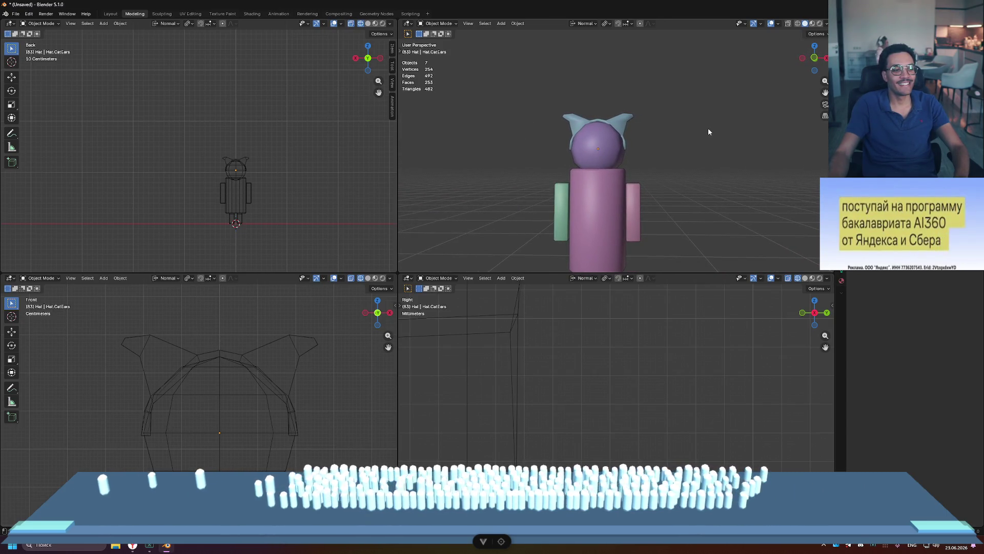
scroll(702, 127, down, 3)
scroll(693, 129, down, 2)
mouse_move(664, 131)
middle_down()
mouse_move(654, 161)
mouse_move(558, 158)
middle_up()
middle_drag(620, 153, 660, 140)
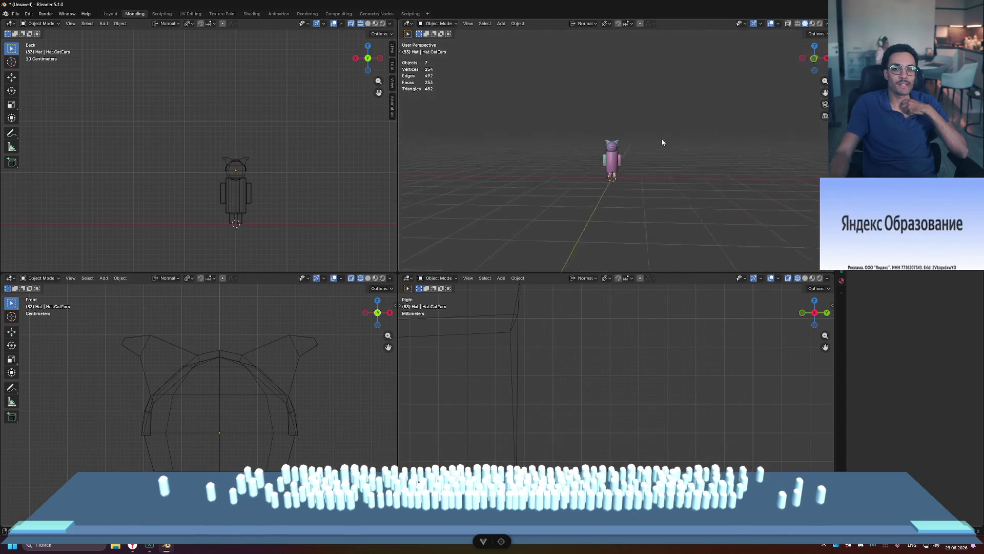
scroll(675, 125, up, 4)
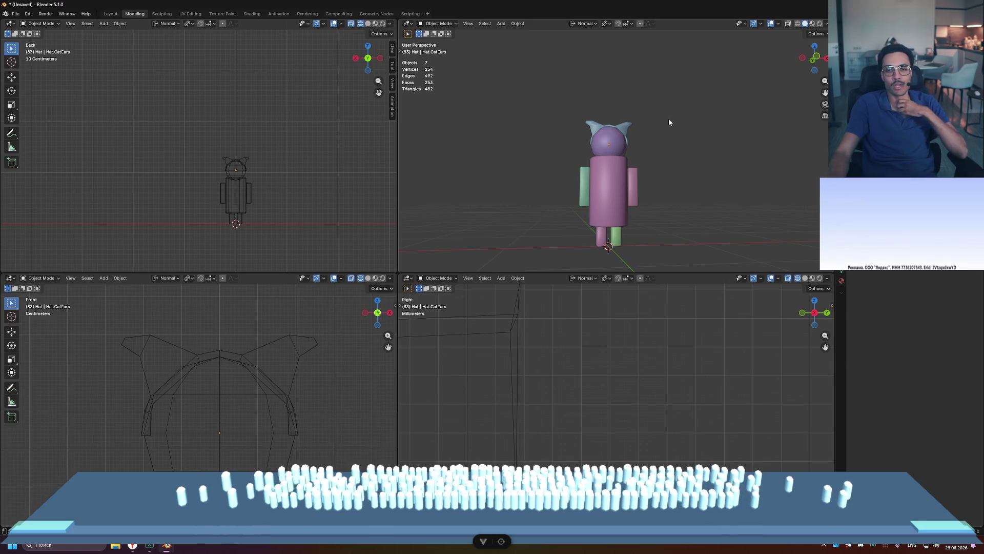
scroll(630, 126, up, 2)
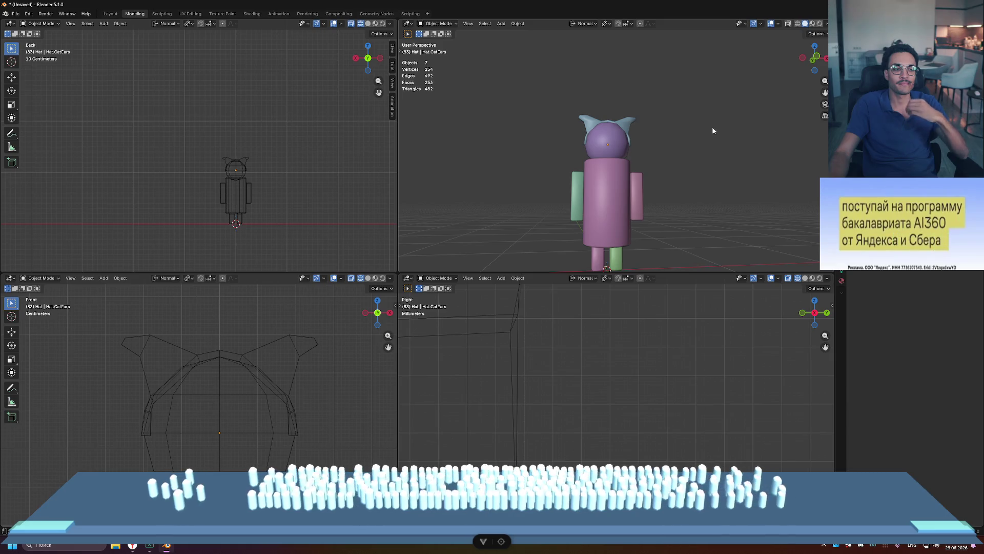
scroll(655, 136, down, 3)
mouse_move(655, 137)
middle_down()
mouse_move(667, 125)
mouse_move(641, 164)
mouse_move(611, 130)
middle_up()
scroll(638, 164, up, 3)
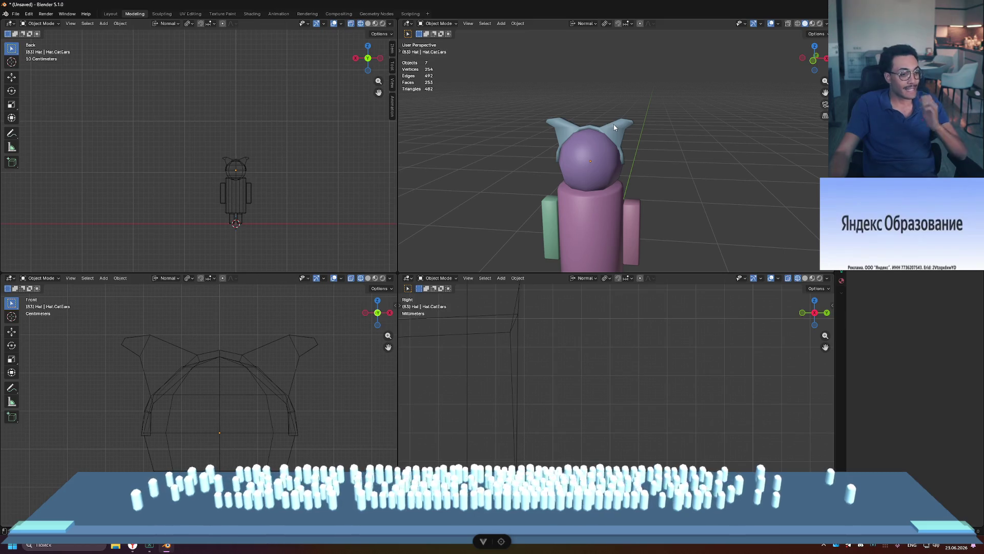
key(ctrl+s)
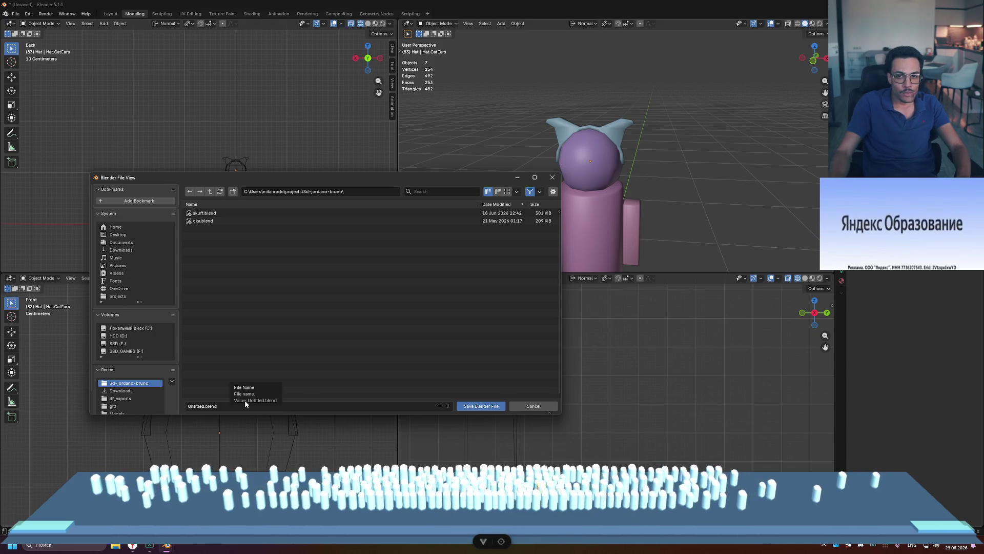
- Cancel the Save window and enter Edit Mode on the cat ears
click(556, 177)
click(618, 123)
key(Tab)
scroll(618, 119, up, 5)
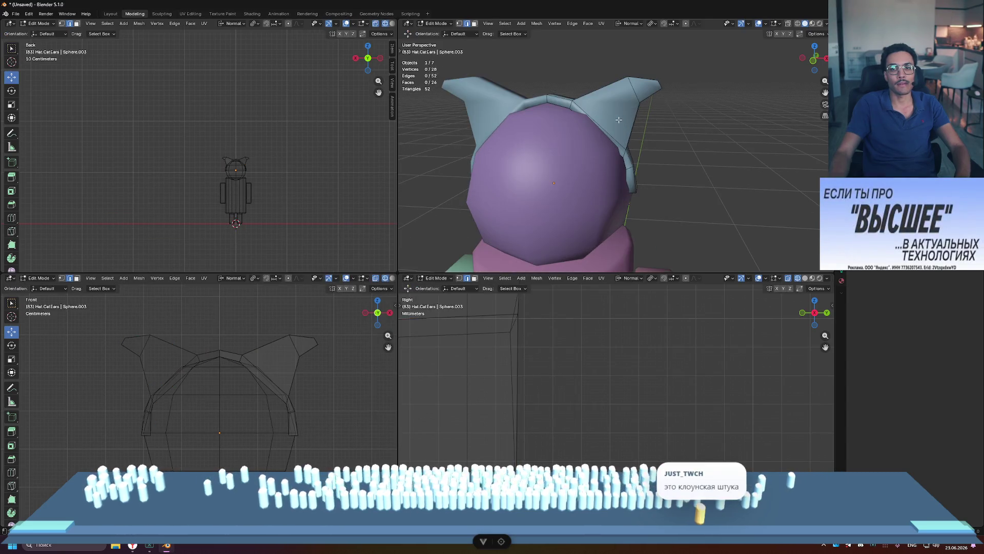
- Move the right ear-tip about 0.05 m along its normal
click(656, 74)
middle_drag(656, 74, 689, 93)
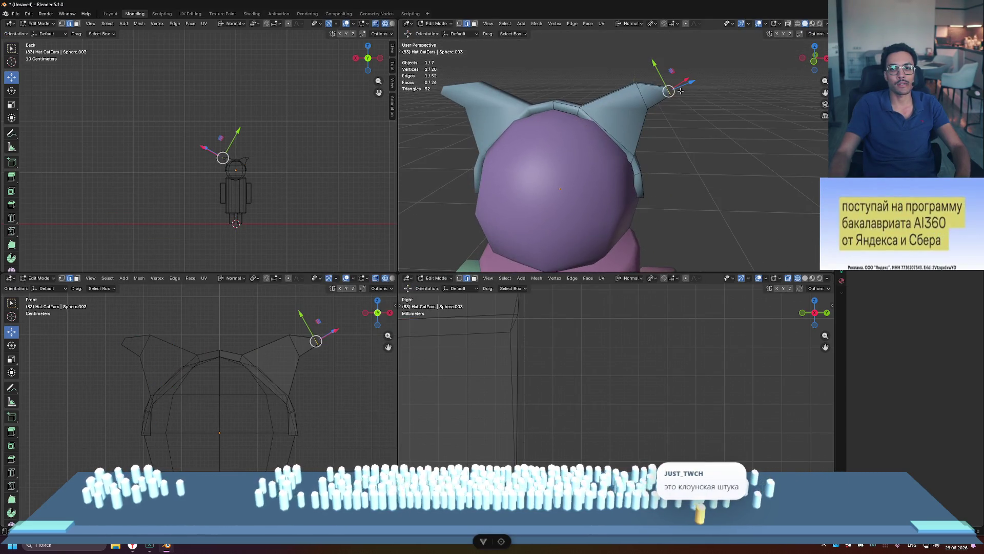
drag(654, 62, 657, 66)
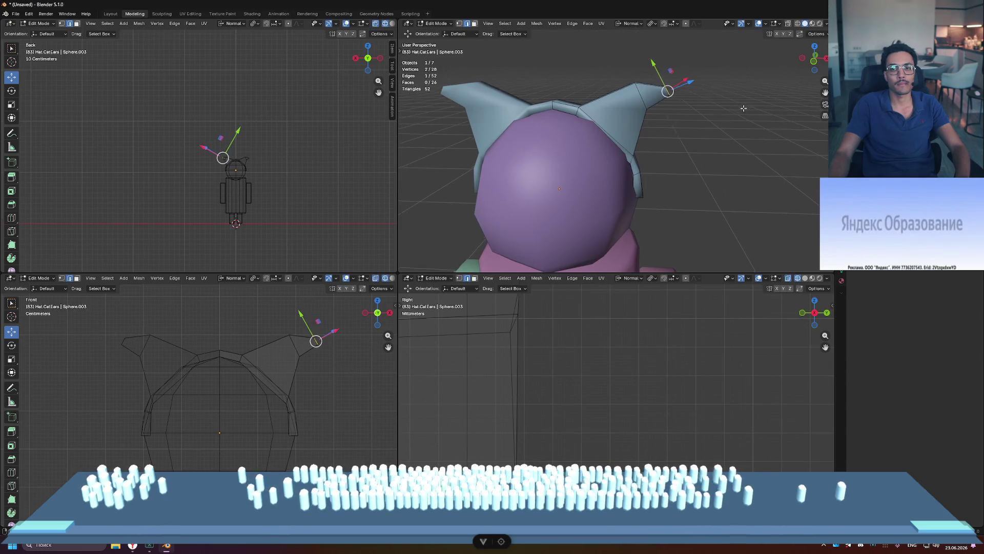
middle_drag(661, 72, 699, 111)
drag(557, 69, 560, 89)
- Deselect all, return to Object Mode and deselect the cat-ear hat
key(alt+a)
middle_drag(641, 82, 730, 80)
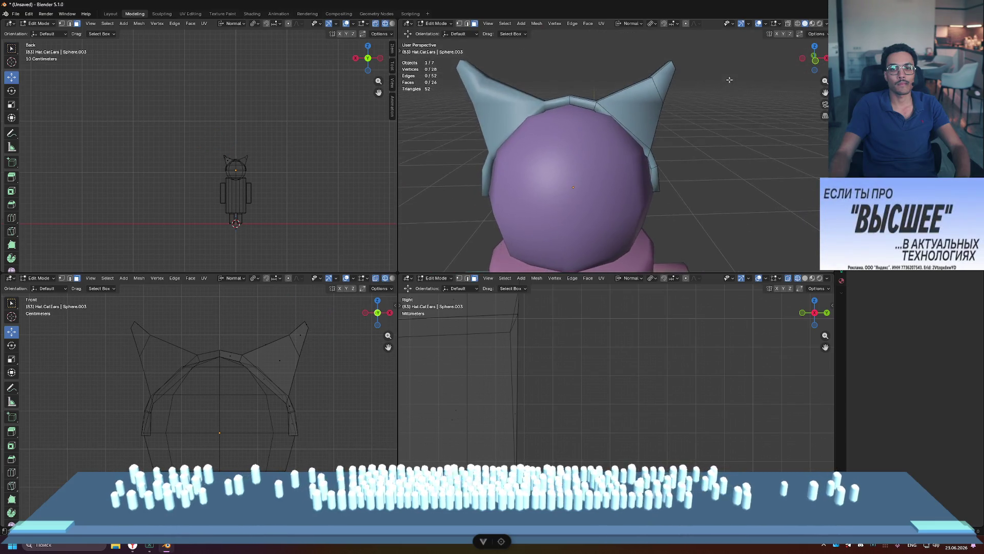
scroll(718, 92, down, 8)
key(Tab)
key(alt+a)
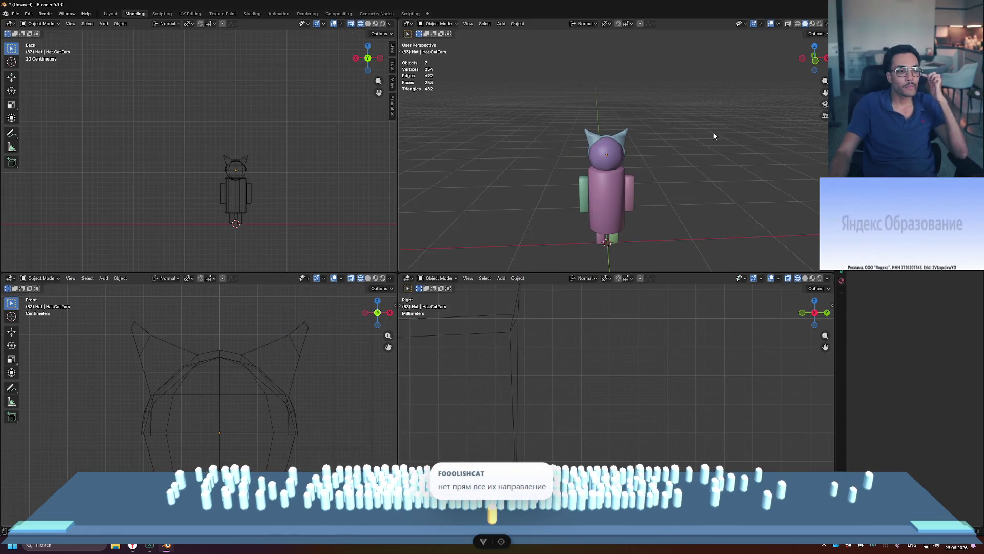
scroll(692, 151, down, 3)
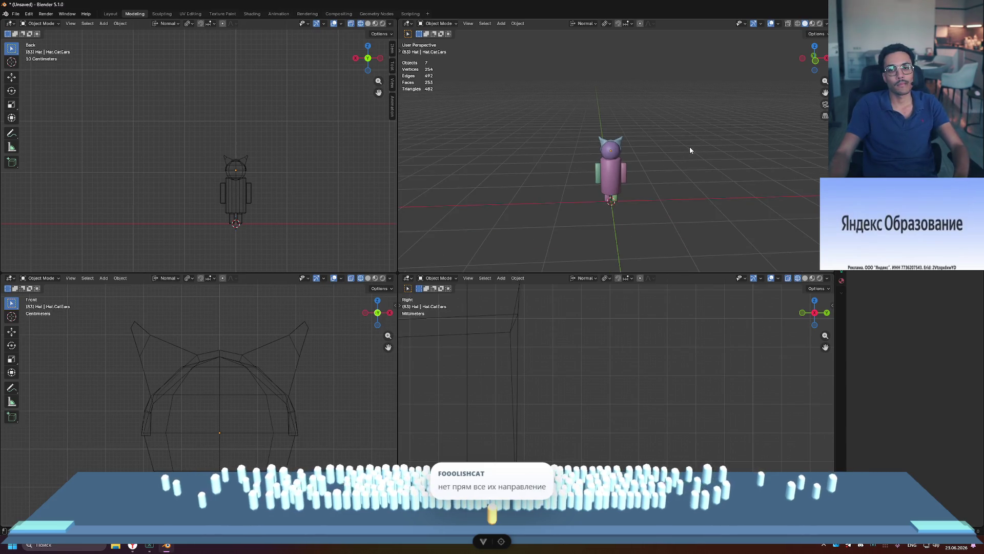
scroll(624, 152, up, 8)
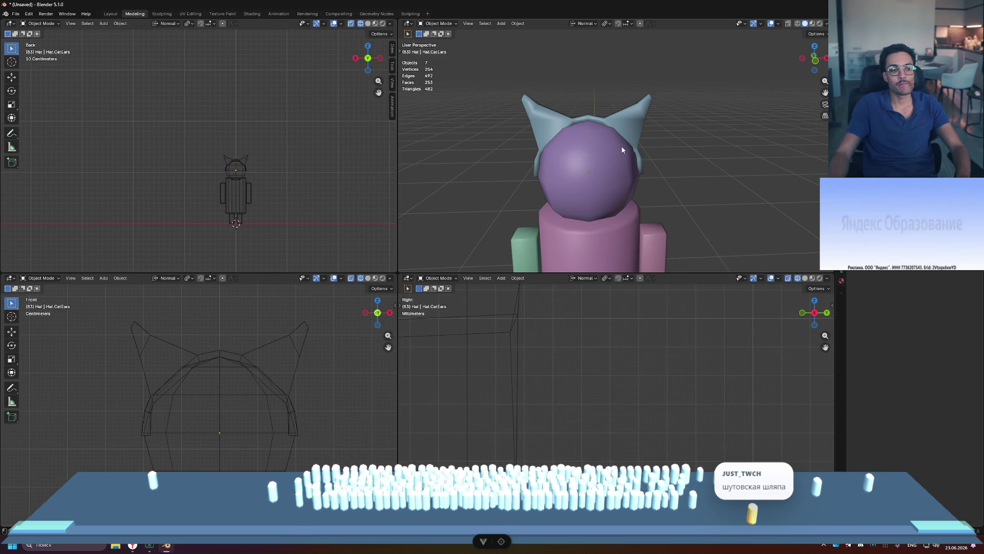
scroll(622, 150, down, 8)
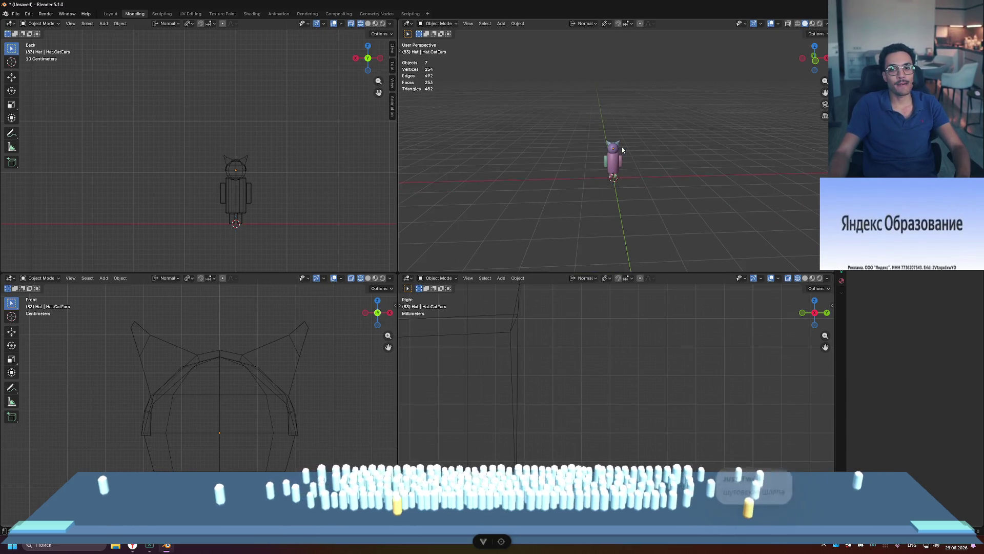
scroll(623, 147, up, 10)
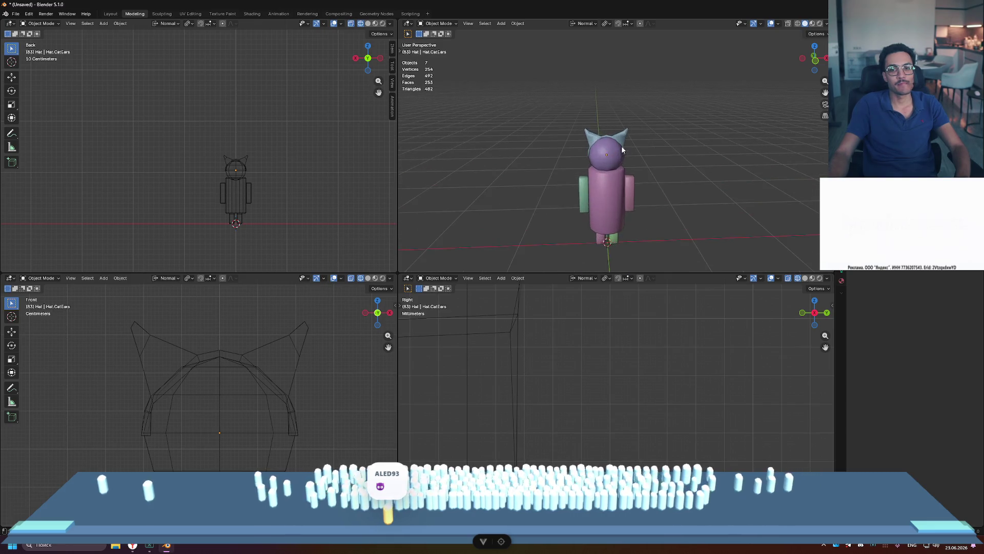
mouse_move(626, 139)
middle_down()
mouse_move(654, 134)
mouse_move(608, 129)
mouse_move(621, 107)
middle_up()
- Extrude the right ear-tip face of the cat-ear hat along its normal to lengthen the ear
click(606, 129)
key(Tab)
click(621, 107)
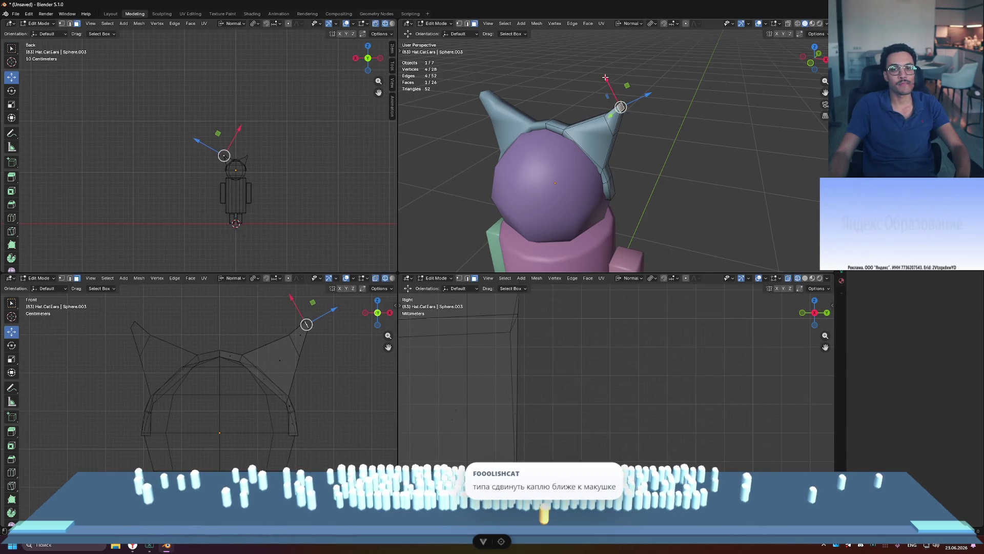
key(e)
click(618, 97)
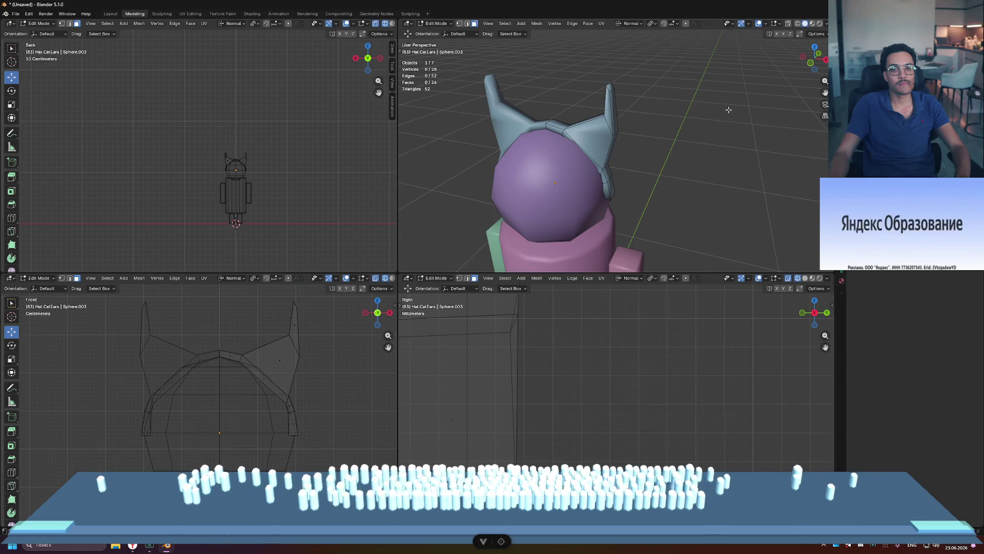
key(Tab)
- Put the hat back in Edit Mode, inspect it from front and above, then bring up the save dialog
scroll(651, 159, down, 8)
mouse_move(697, 155)
middle_down()
mouse_move(710, 125)
mouse_move(662, 139)
mouse_move(720, 134)
mouse_move(708, 144)
middle_up()
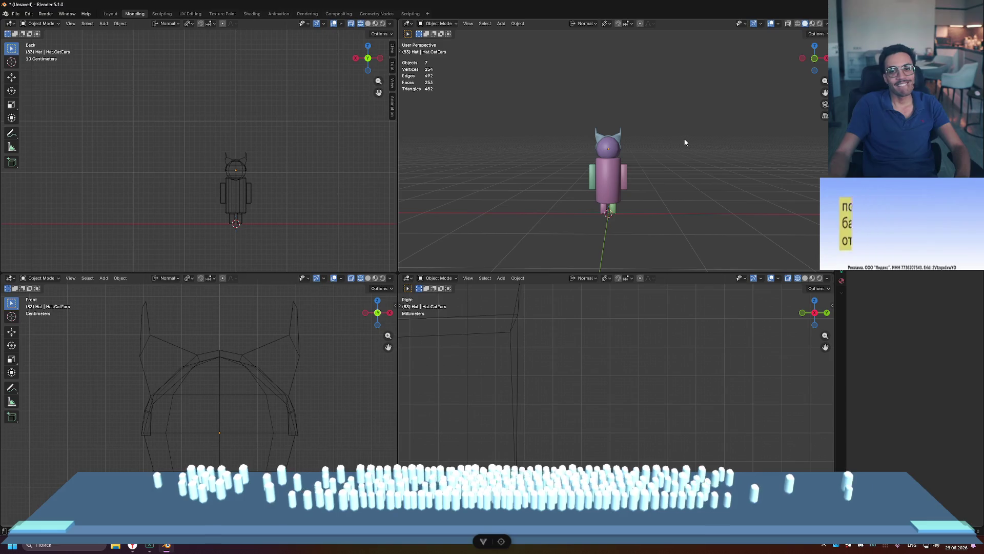
scroll(684, 137, up, 5)
click(644, 127)
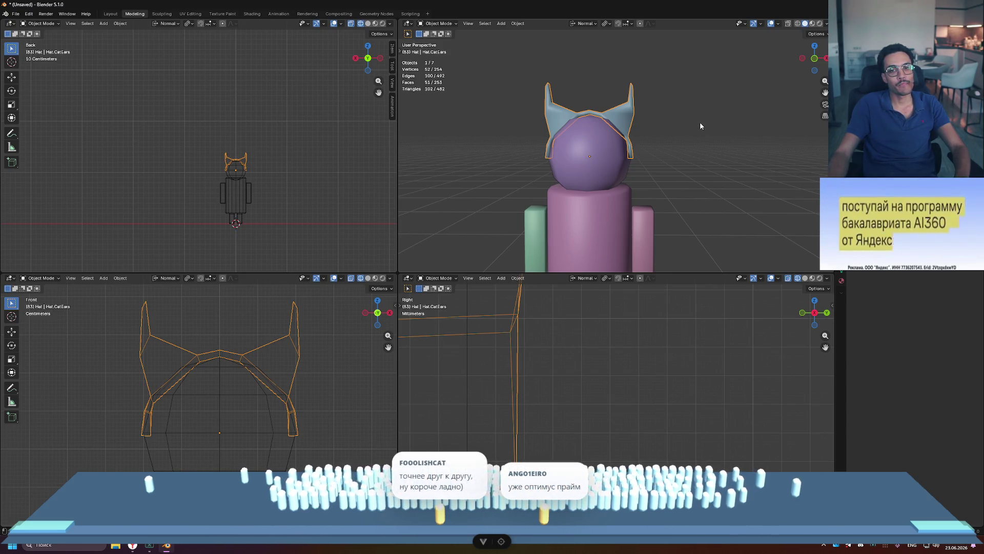
key(Tab)
middle_drag(692, 123, 666, 160)
scroll(666, 159, up, 4)
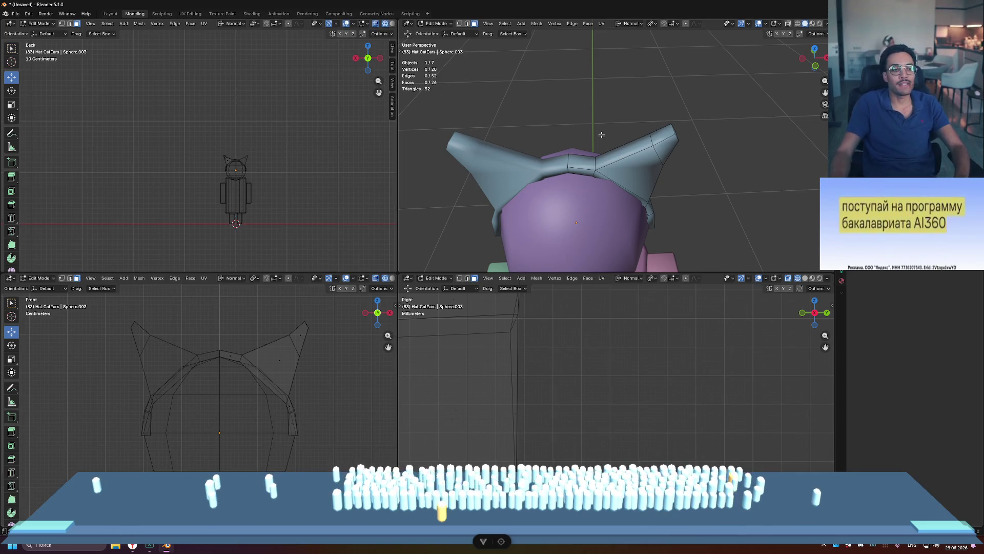
scroll(611, 158, down, 5)
middle_drag(610, 158, 650, 139)
key(ctrl+s)
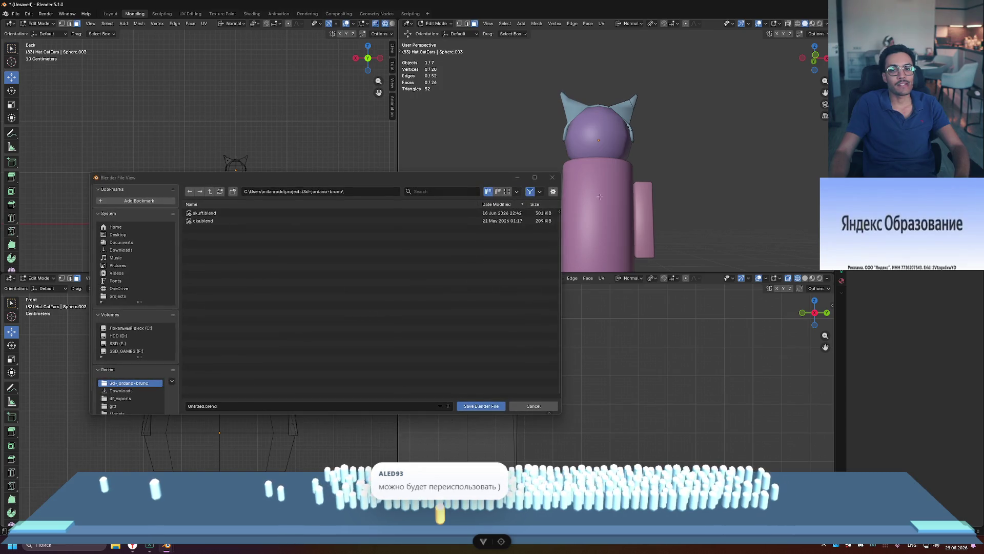
- Reopen the save dialog, enter the file name Chubriki.blend, and save the project
click(552, 179)
key(ctrl+s)
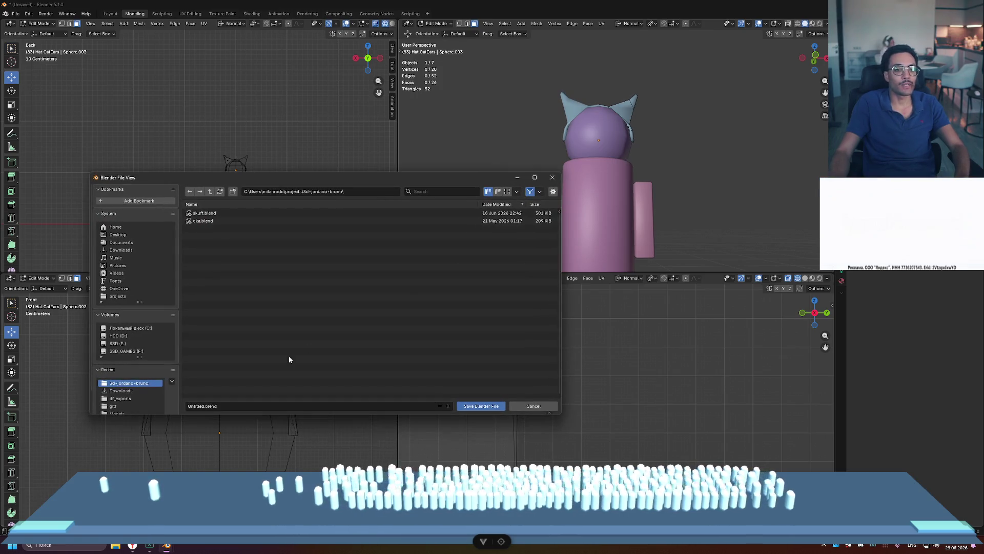
click(246, 406)
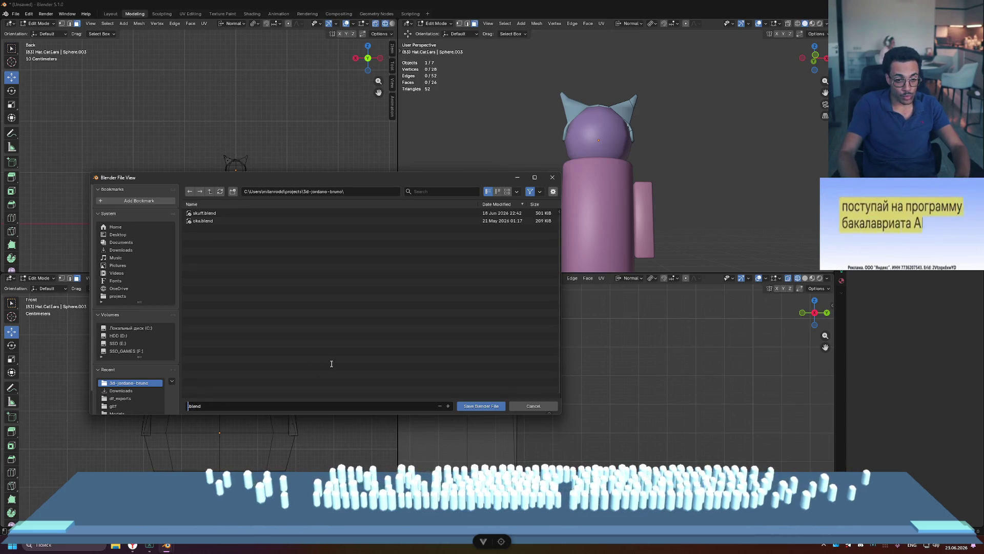
text(Caubriki)
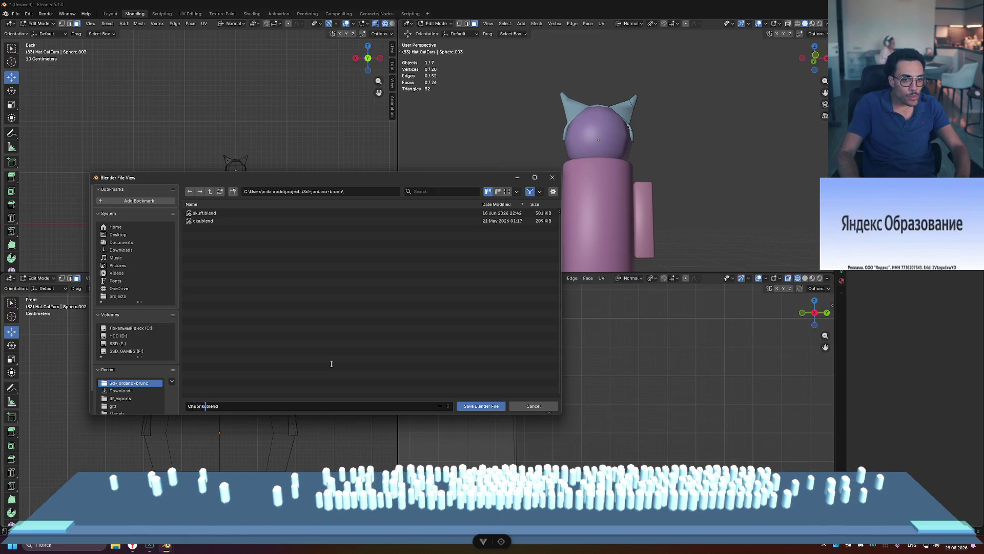
click(496, 408)
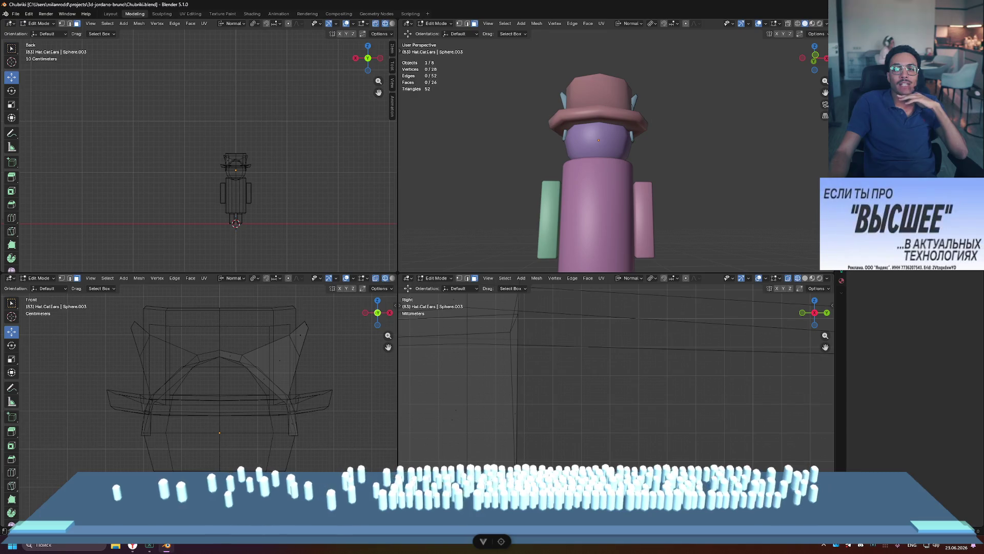
mouse_move(616, 133)
middle_down()
mouse_move(774, 140)
mouse_move(667, 126)
middle_up()
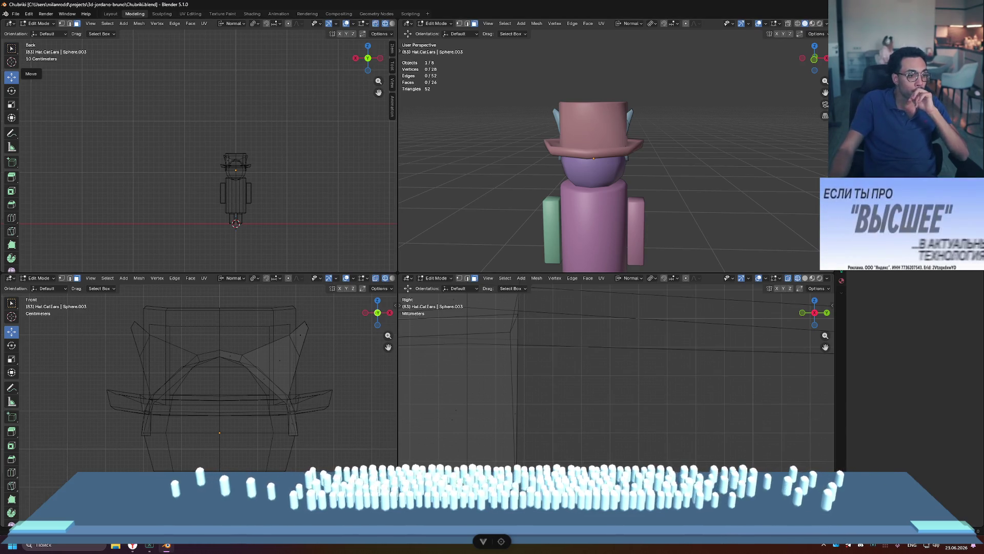
click(18, 14)
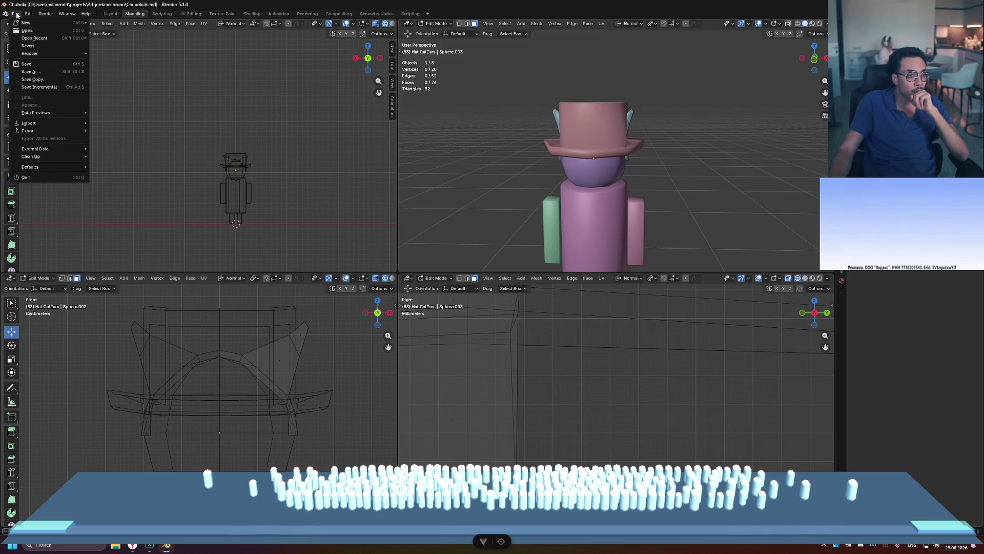
mouse_move(66, 133)
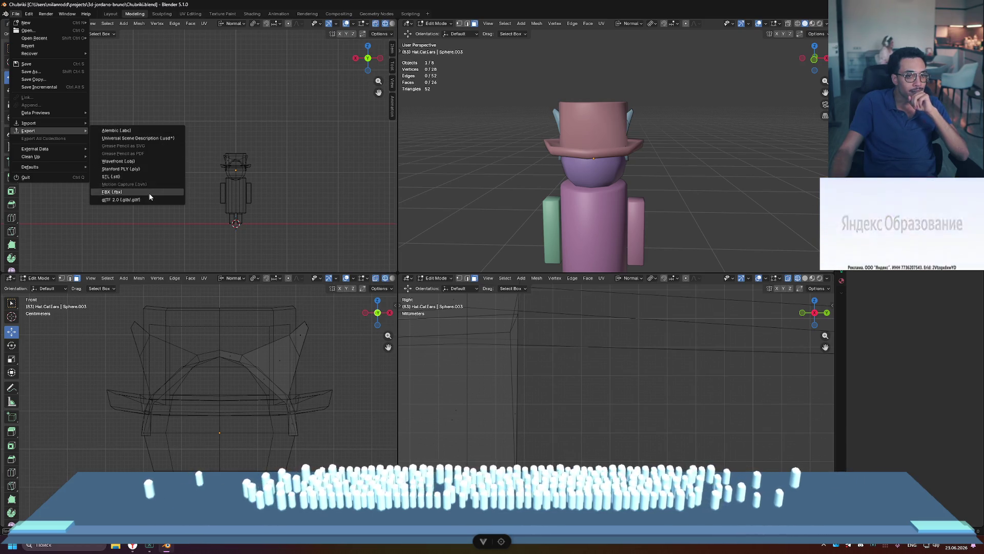
click(123, 192)
key(Escape)
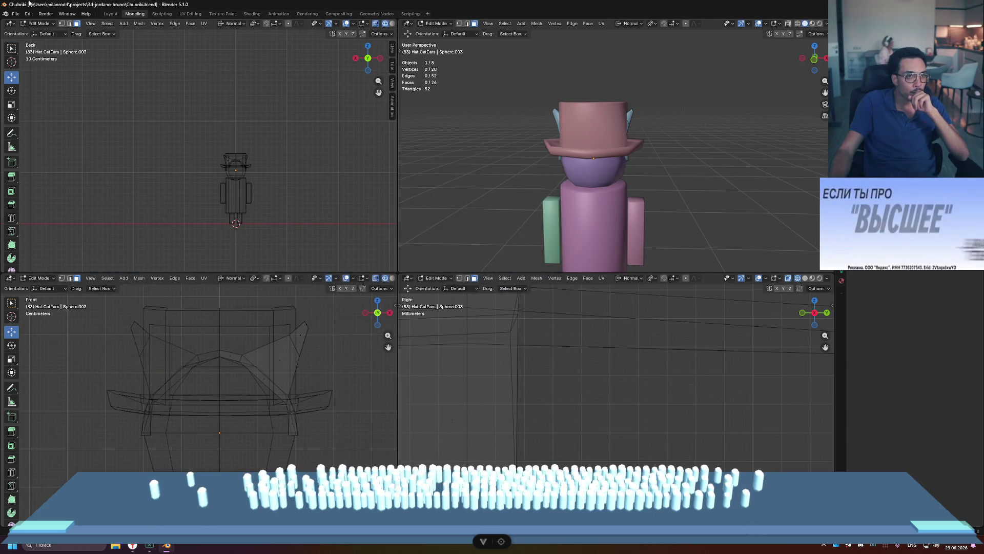
click(14, 13)
mouse_move(76, 131)
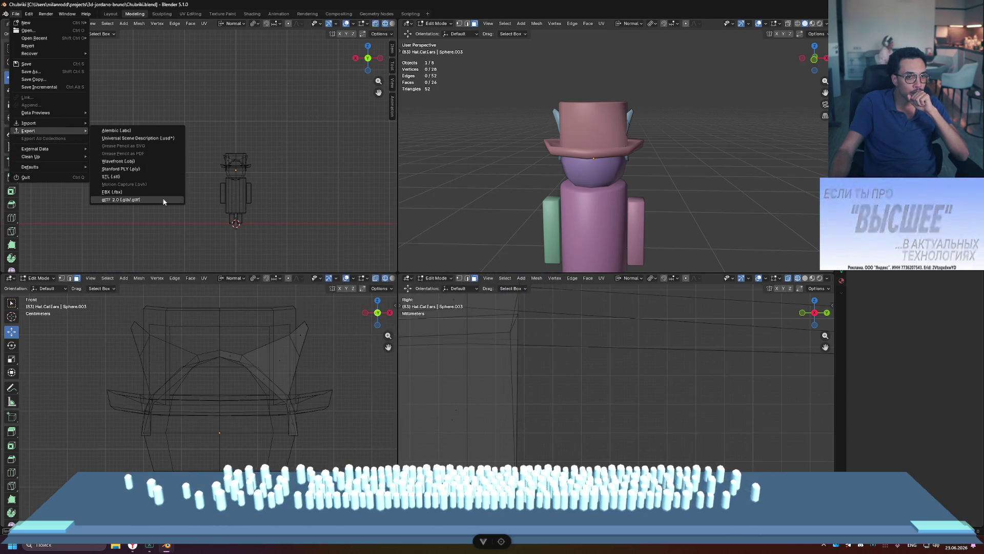
click(123, 200)
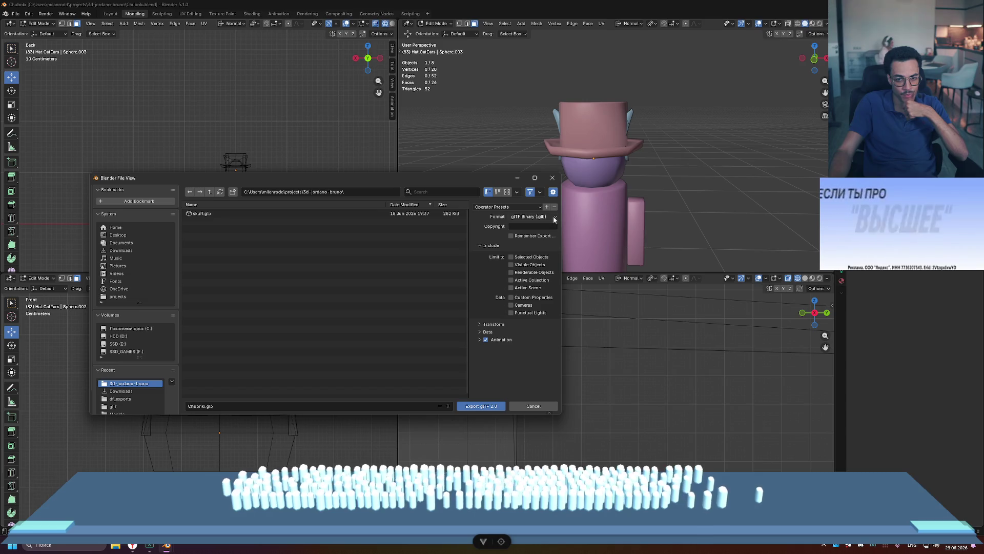
click(486, 325)
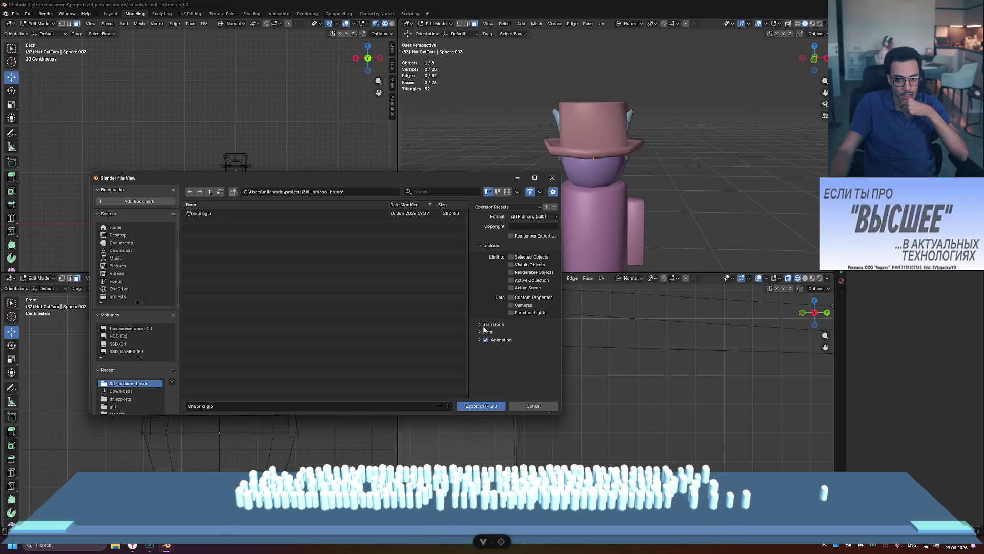
click(480, 333)
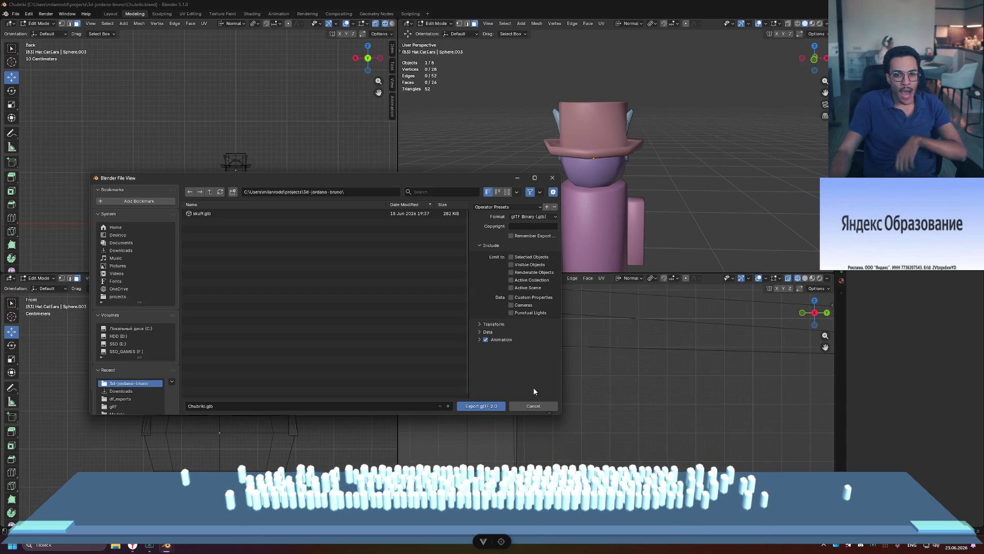
click(534, 406)
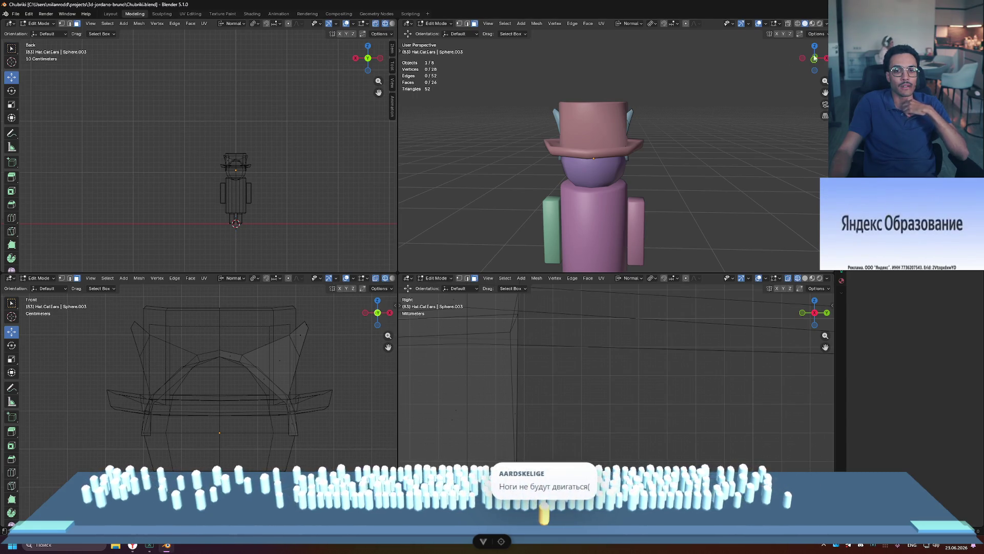
- Orbit around the character, clear the hat selection, save Chubriki.blend again, and open the File menu
scroll(612, 168, down, 5)
middle_drag(646, 217, 625, 159)
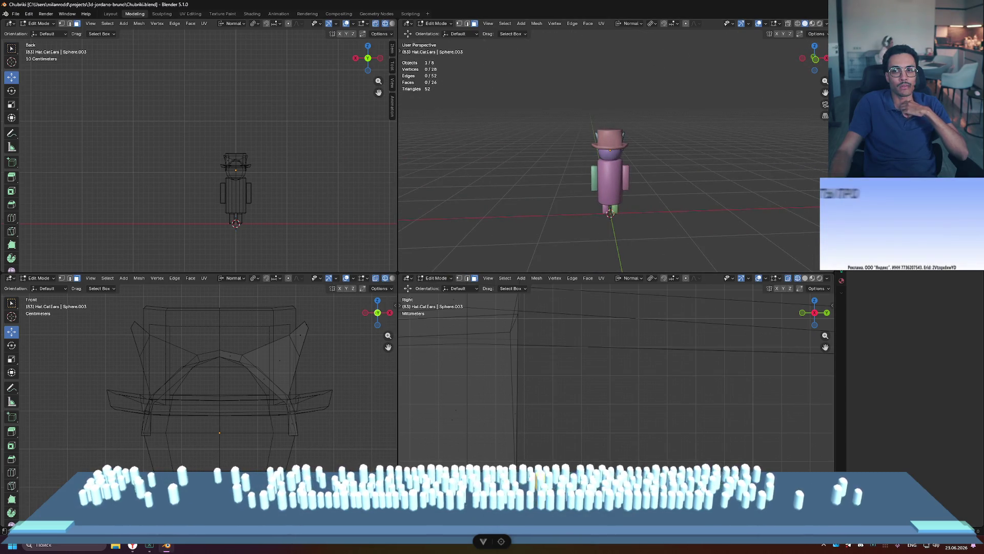
key(a)
key(alt+a)
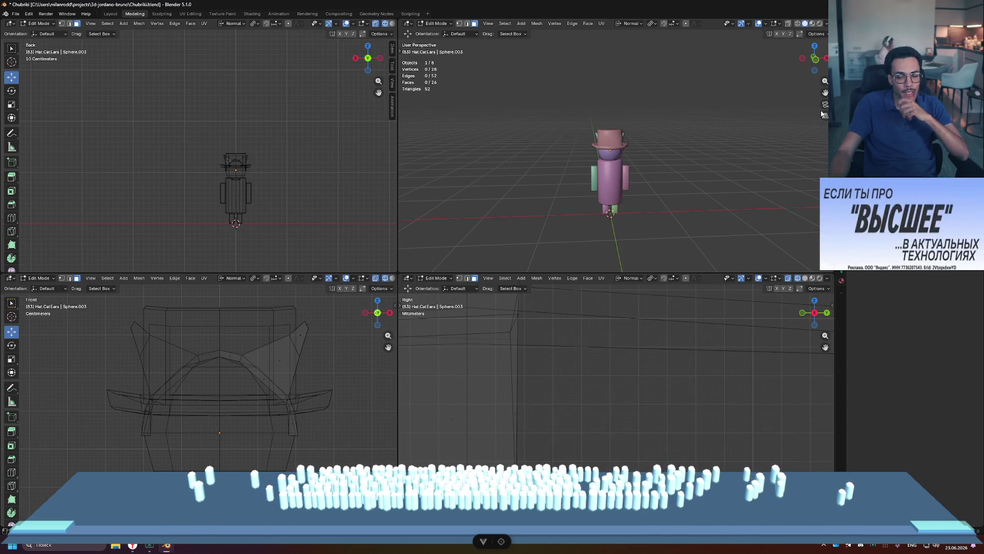
key(ctrl+s)
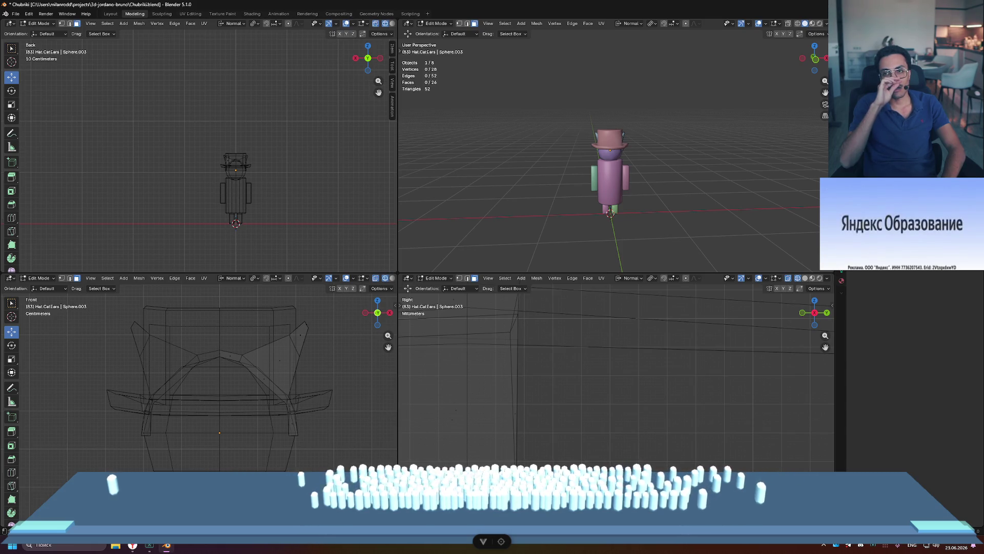
click(597, 168)
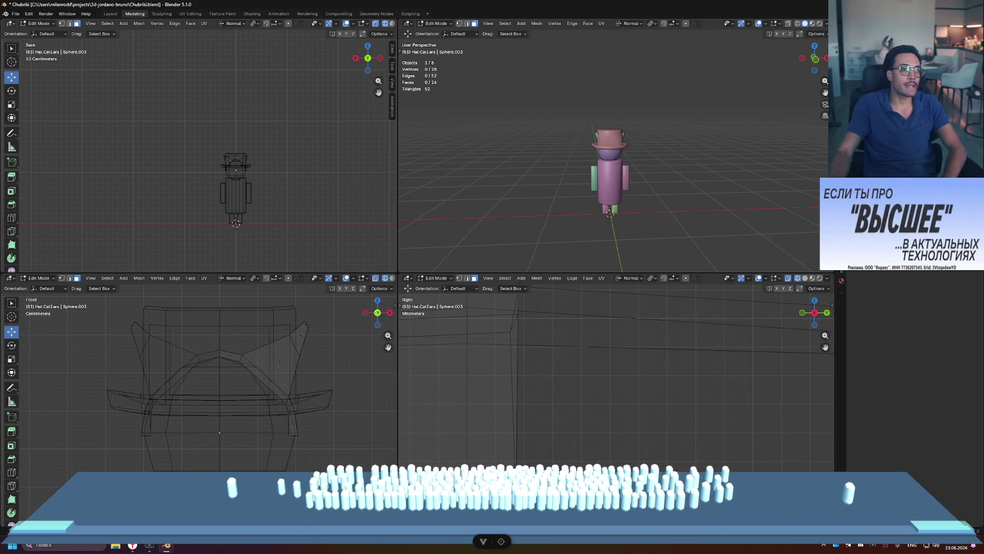
click(16, 14)
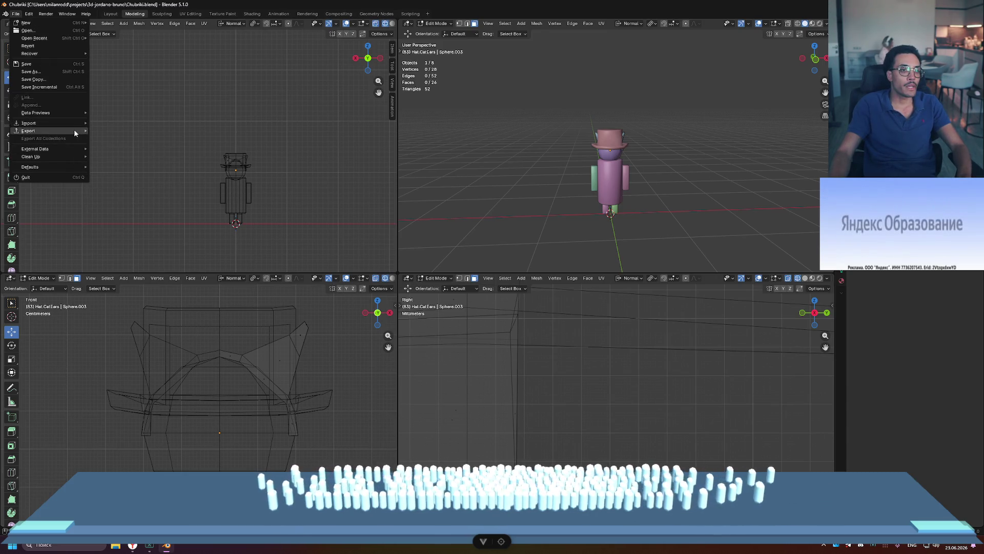
- Export the whole character as glTF 2.0 file Chubriki.glb, leaving Selected Objects unchecked
mouse_move(74, 129)
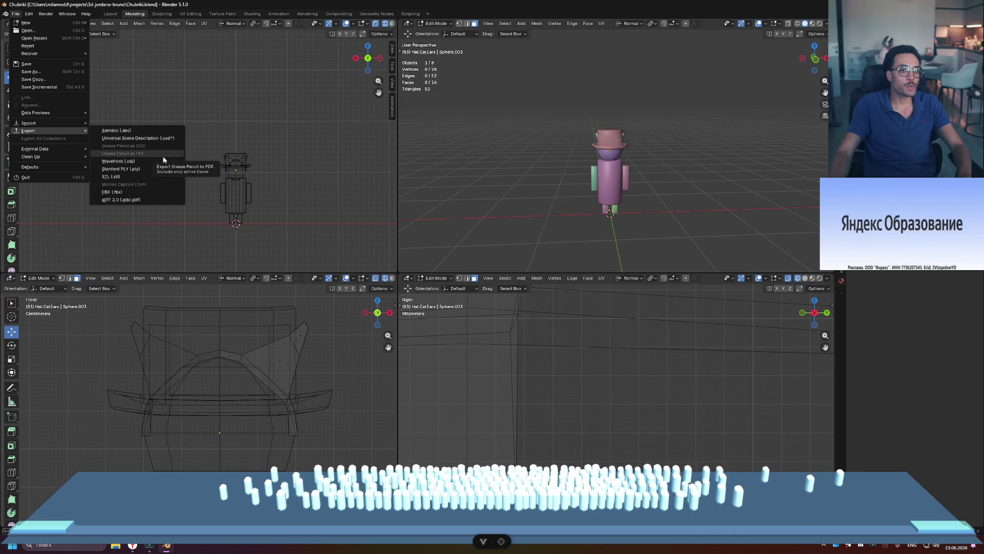
click(150, 200)
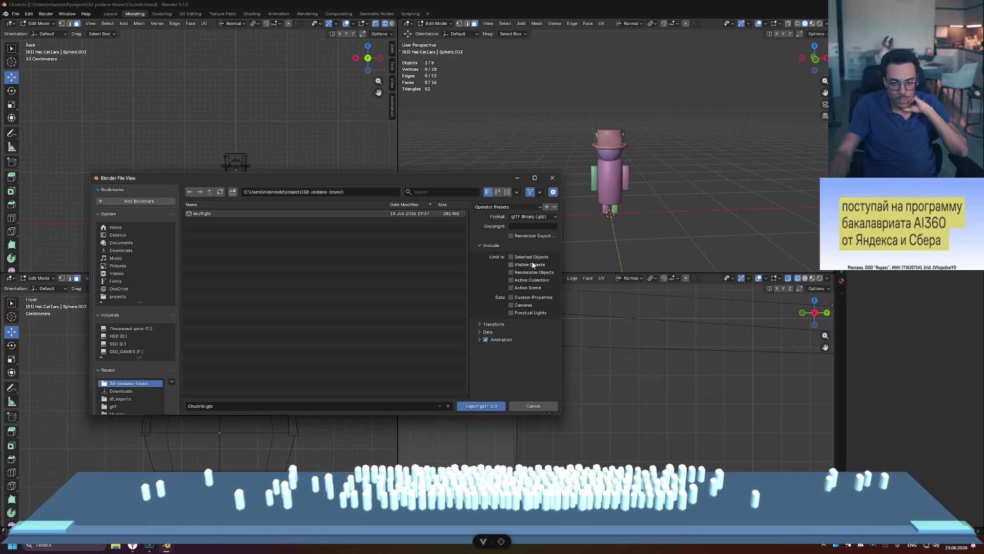
click(511, 257)
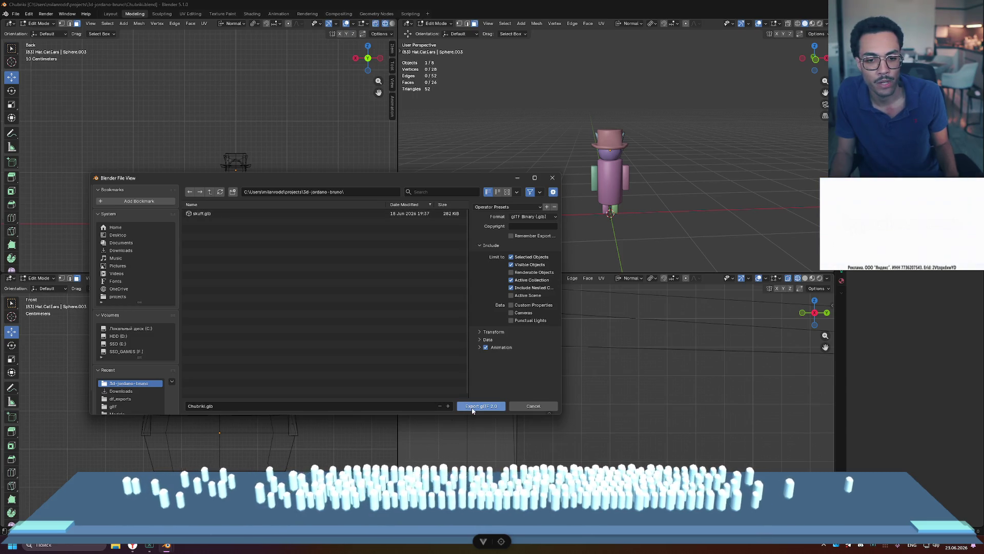
click(518, 257)
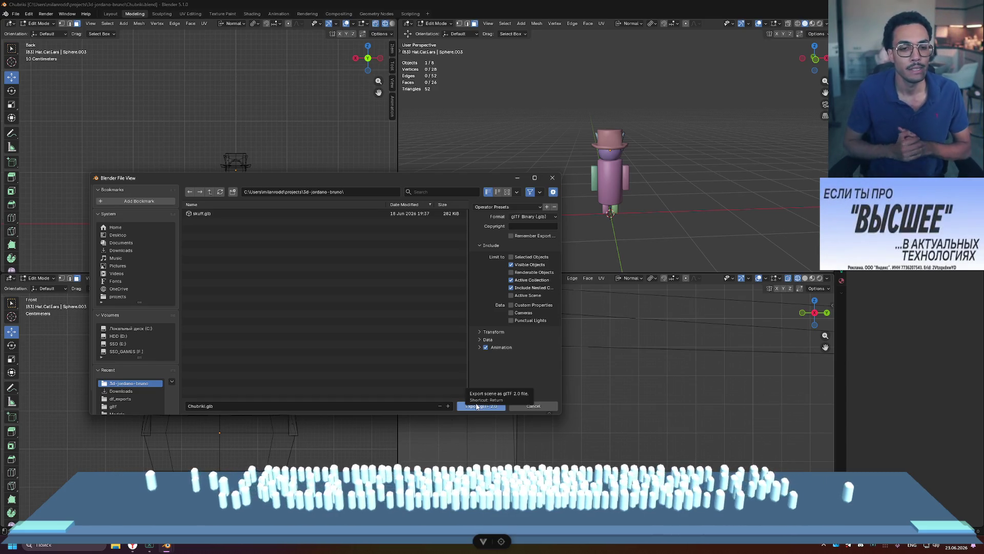
click(476, 407)
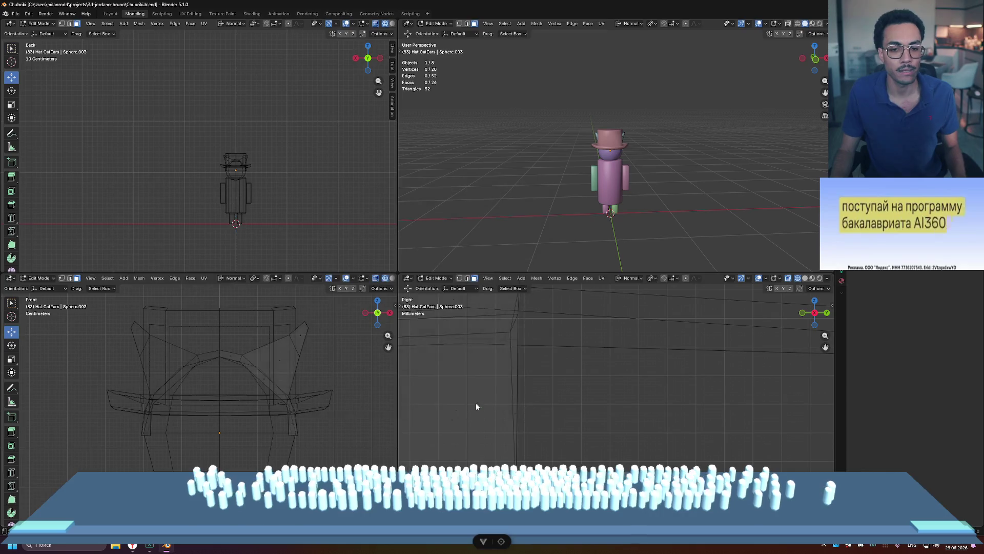
- Open File Explorer and navigate to the projects > 3d-jordano-bruno folder
click(14, 14)
click(15, 16)
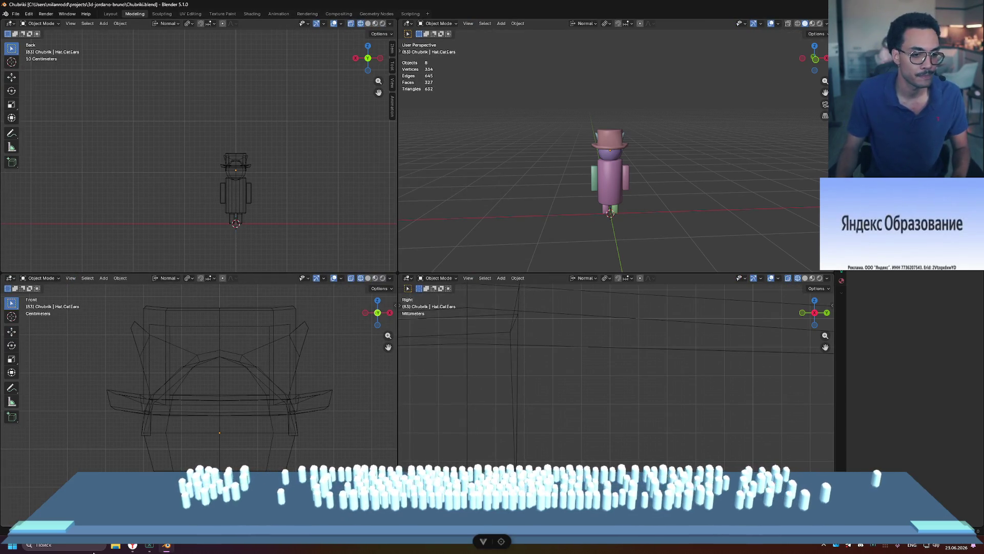
key(super+e)
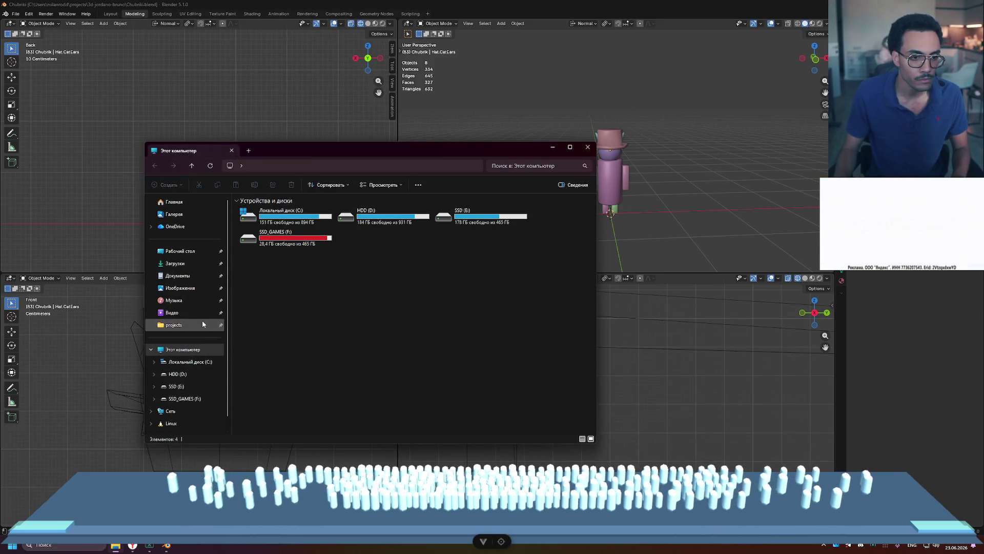
click(194, 326)
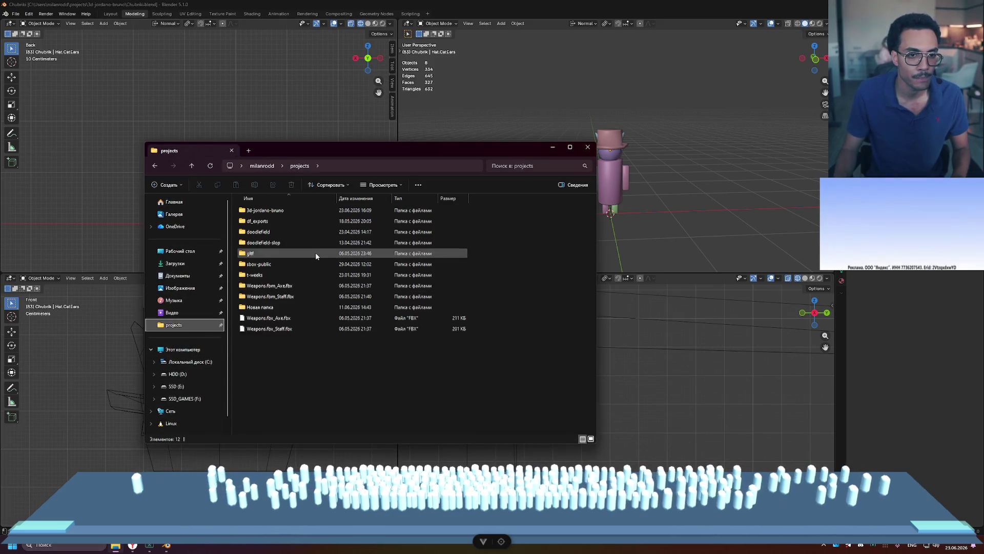
double_click(302, 213)
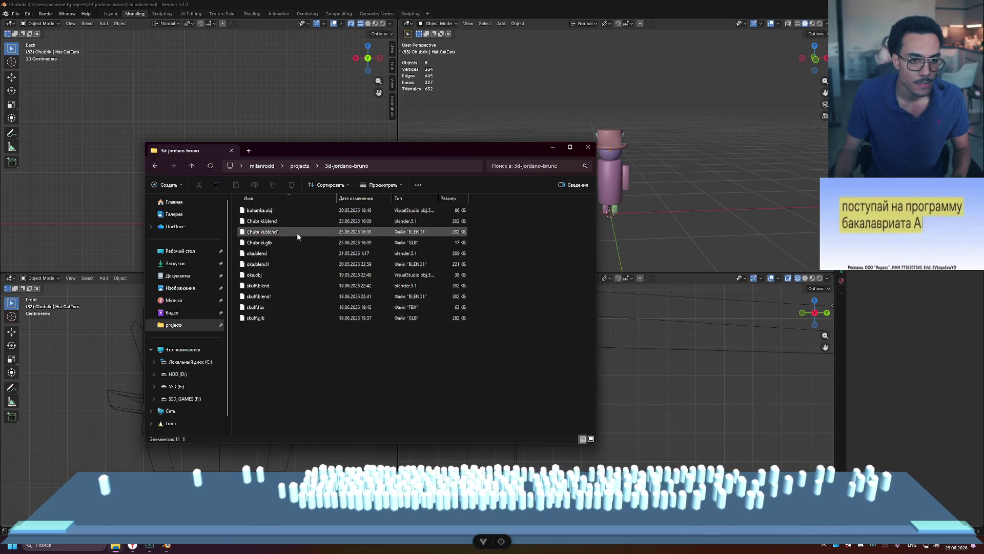
- Try opening Chubriki.glb, then cancel the choose-an-app prompt with Esc
double_click(272, 244)
scroll(502, 319, down, 10)
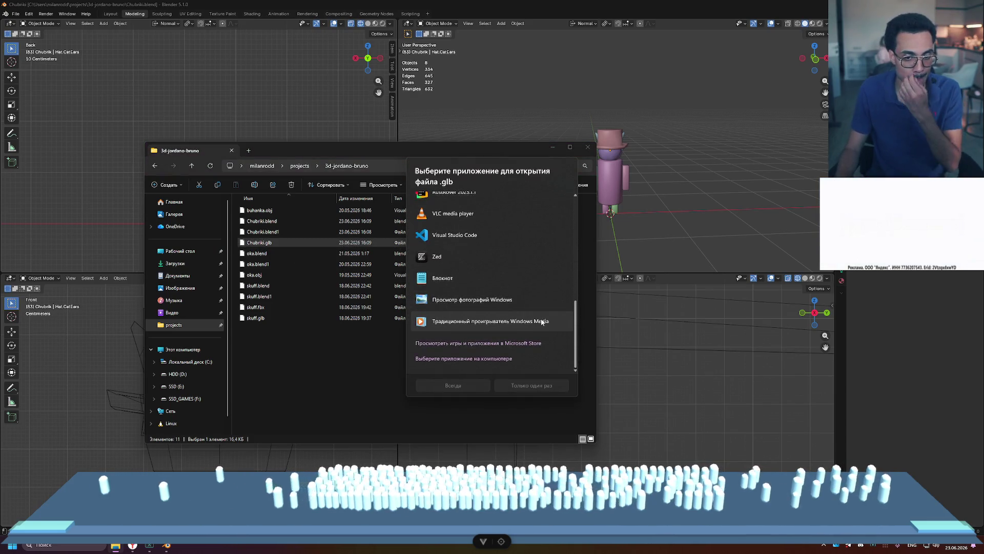
scroll(525, 305, up, 10)
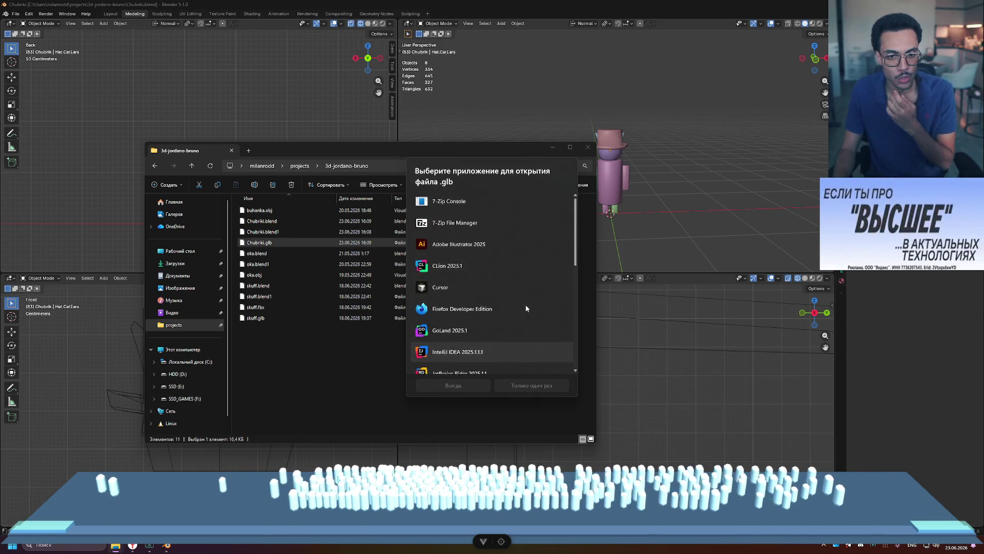
key(Escape)
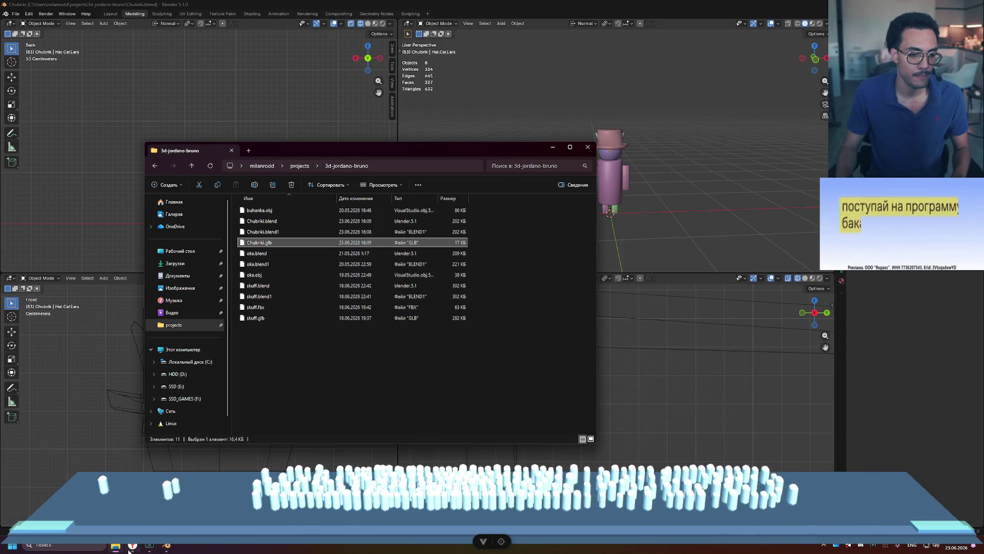
- Bring the Yandex Browser window in front of the project folder and reposition it
click(132, 544)
click(147, 544)
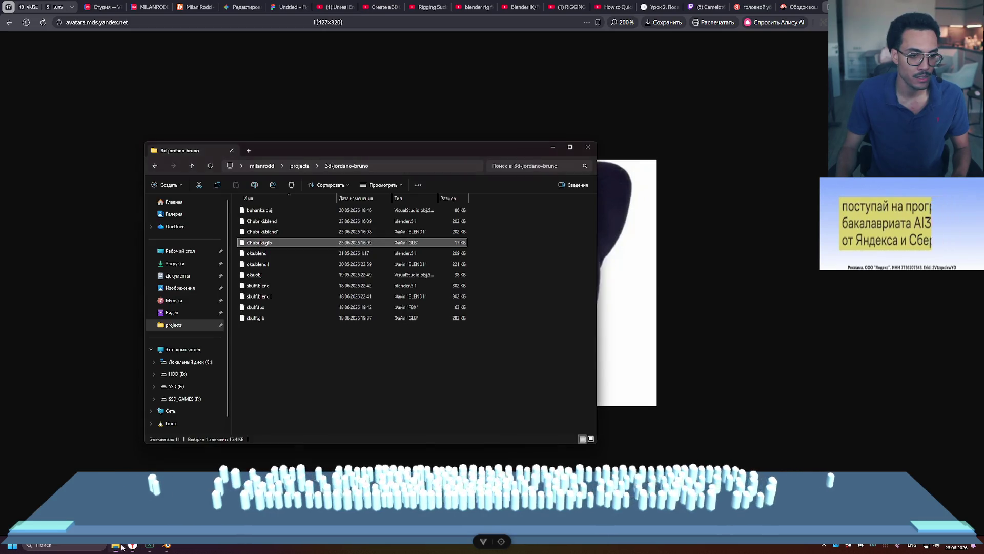
mouse_move(254, 243)
mouse_down()
mouse_move(430, 226)
mouse_move(255, 224)
mouse_move(277, 247)
mouse_move(399, 233)
mouse_move(774, 118)
mouse_up()
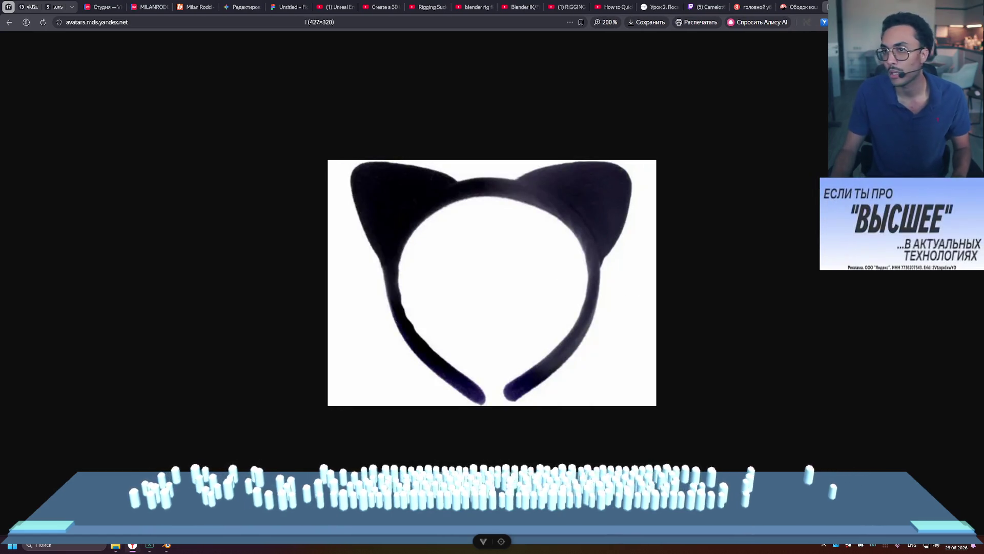
- Search 'glb viewer online' in a new tab and open the Babylon.js Sandbox result
key(ctrl+t)
click(717, 24)
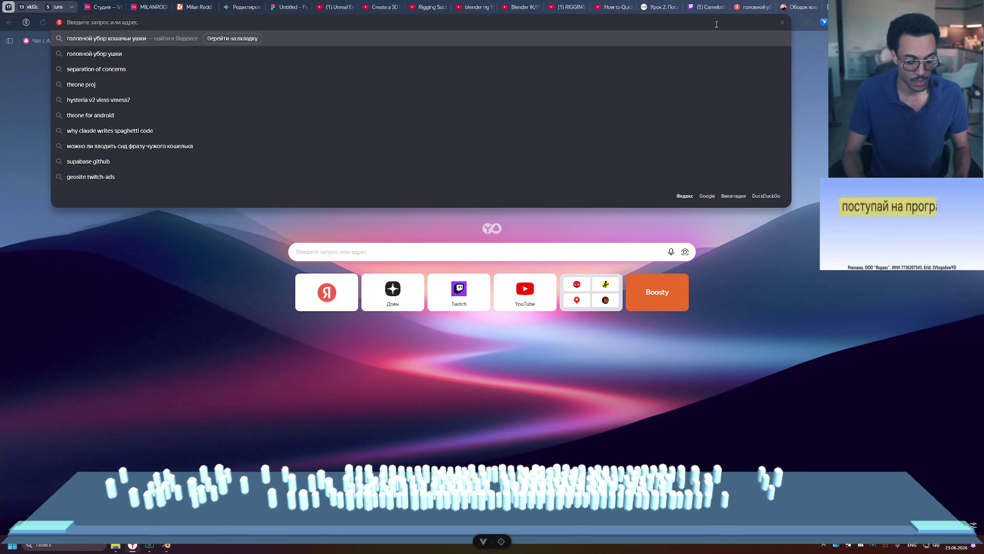
text(glb viewer)
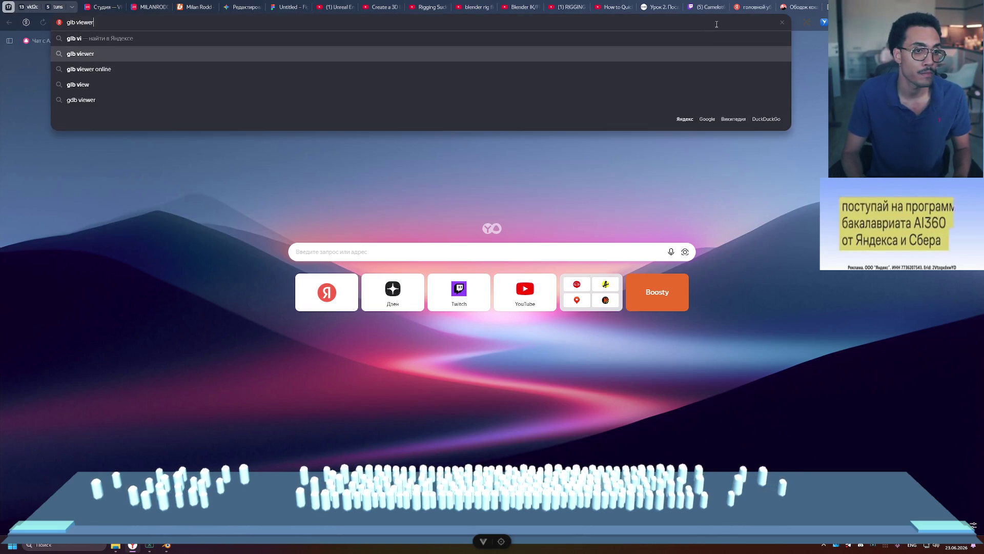
key(Down)
key(Down)
key(Return)
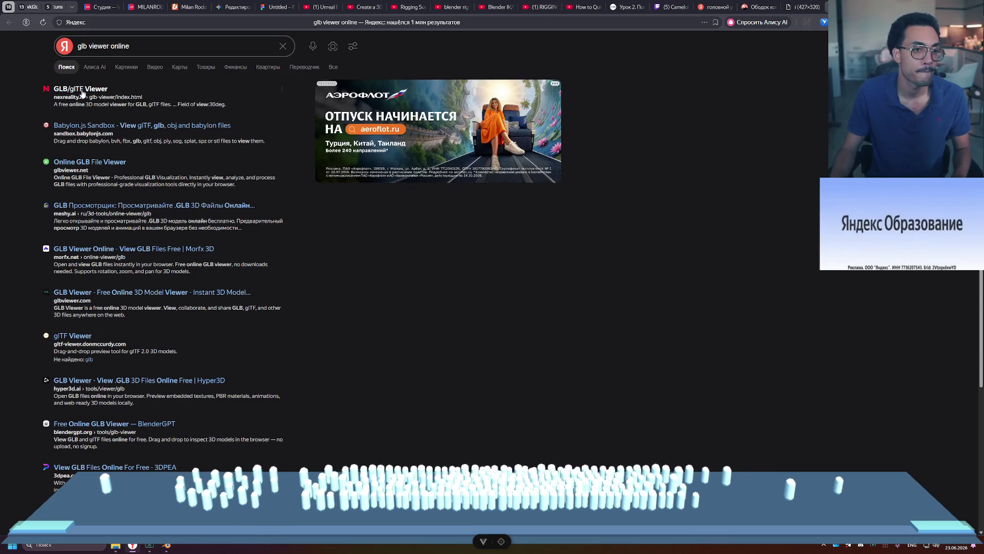
click(131, 126)
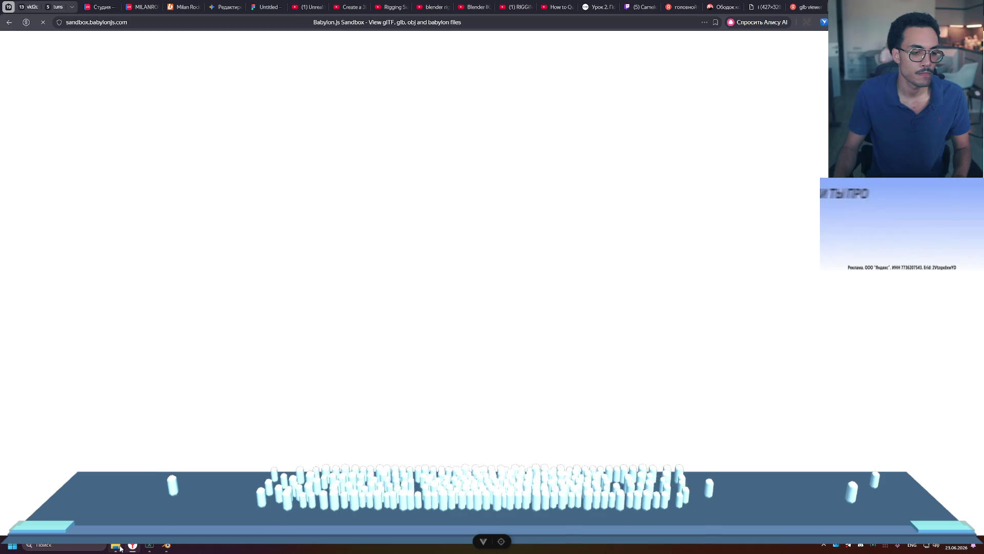
click(483, 540)
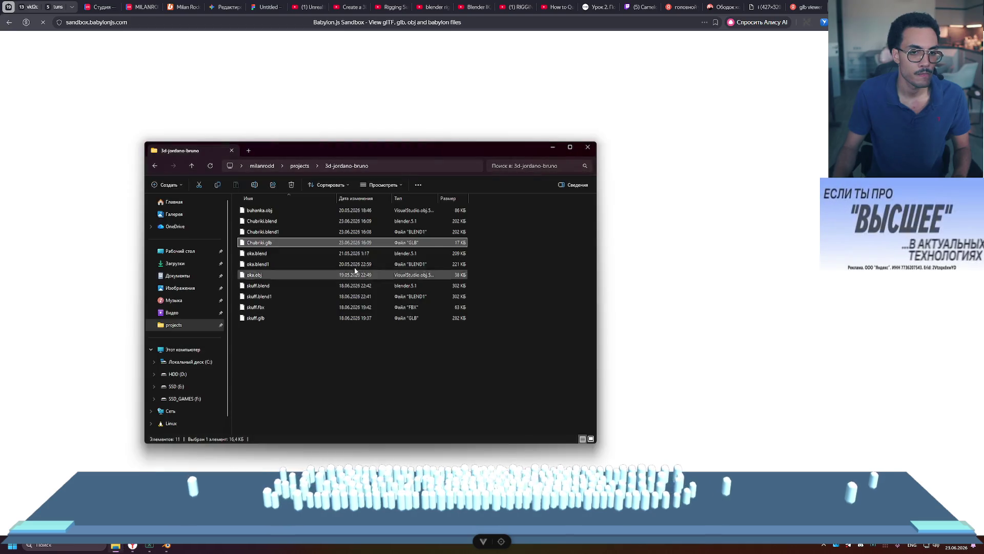
- Drag Chubriki.glb from the project folder into Babylon.js Sandbox and orbit the loaded character
mouse_move(329, 150)
mouse_down()
mouse_move(525, 150)
mouse_move(751, 197)
mouse_move(740, 160)
mouse_move(696, 158)
mouse_up()
mouse_move(620, 252)
mouse_down()
mouse_move(439, 258)
mouse_move(352, 244)
mouse_move(428, 211)
mouse_move(481, 277)
mouse_move(469, 275)
mouse_move(538, 272)
mouse_up()
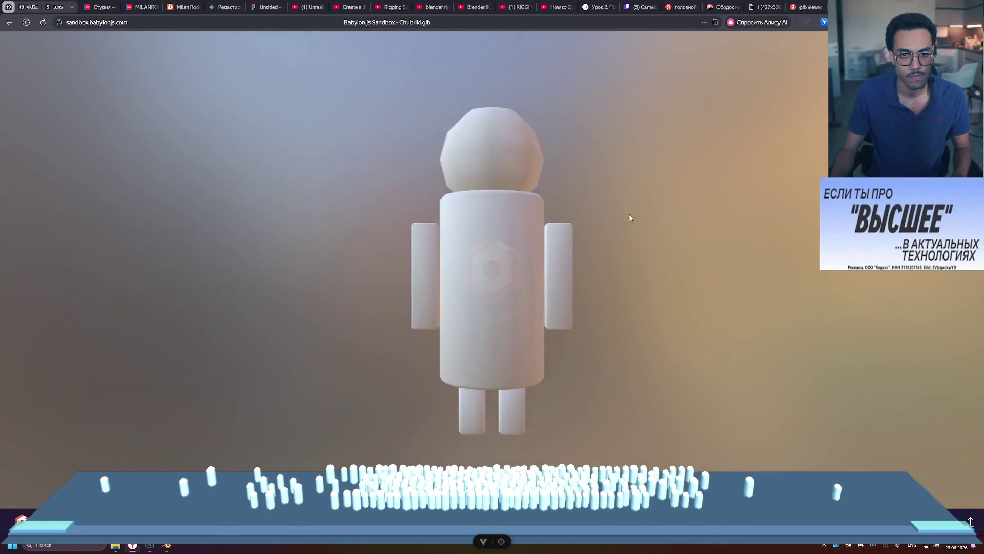
mouse_move(631, 217)
mouse_down()
mouse_move(540, 245)
mouse_move(397, 243)
mouse_move(305, 228)
mouse_move(536, 199)
mouse_move(682, 114)
mouse_move(556, 264)
mouse_move(592, 199)
mouse_up()
key(alt+Tab)
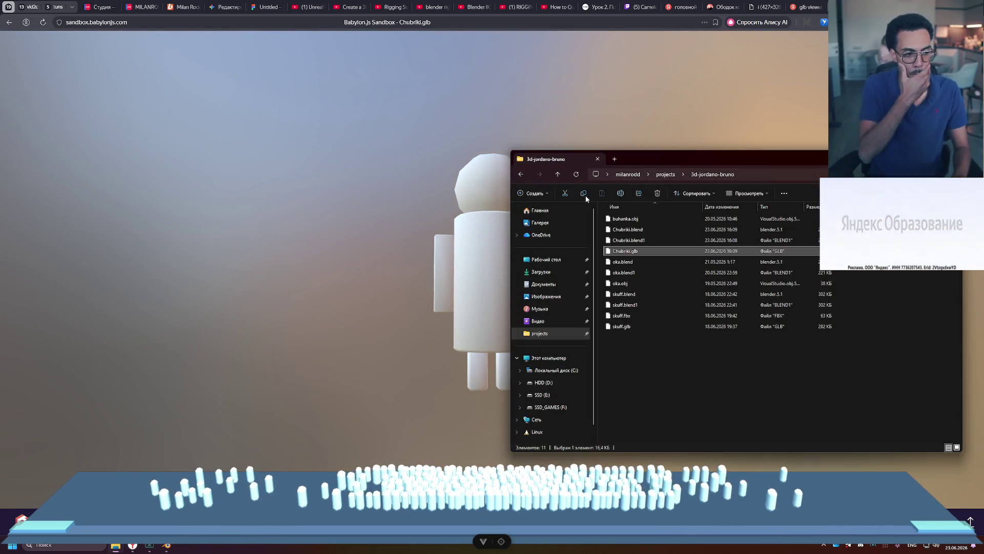
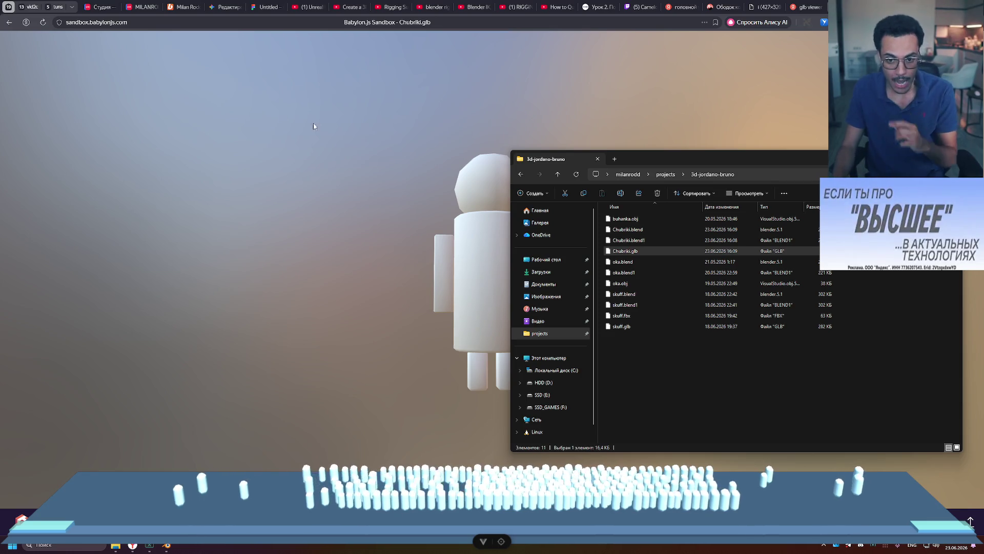
- Bring the Babylon.js Sandbox preview forward, then return to the Blender character scene
click(132, 548)
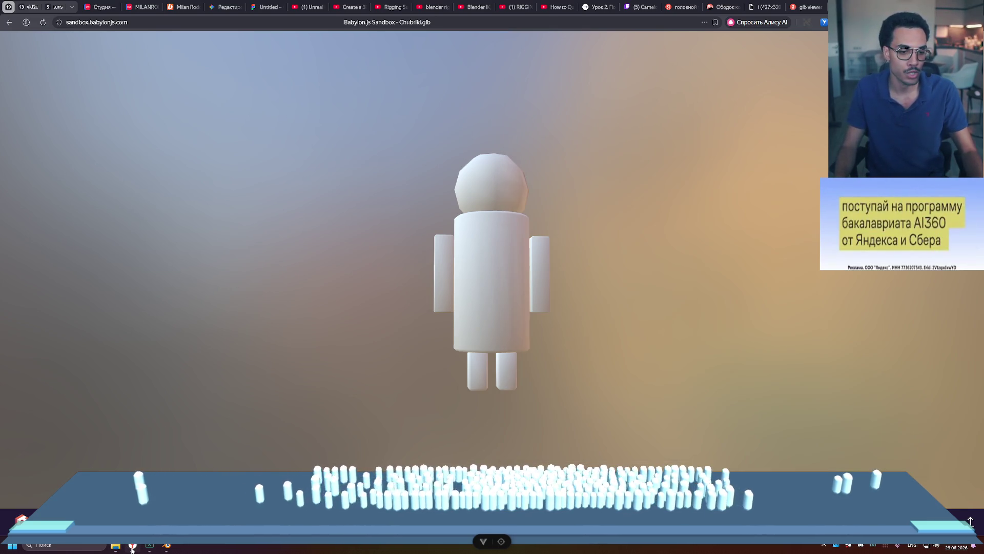
click(169, 547)
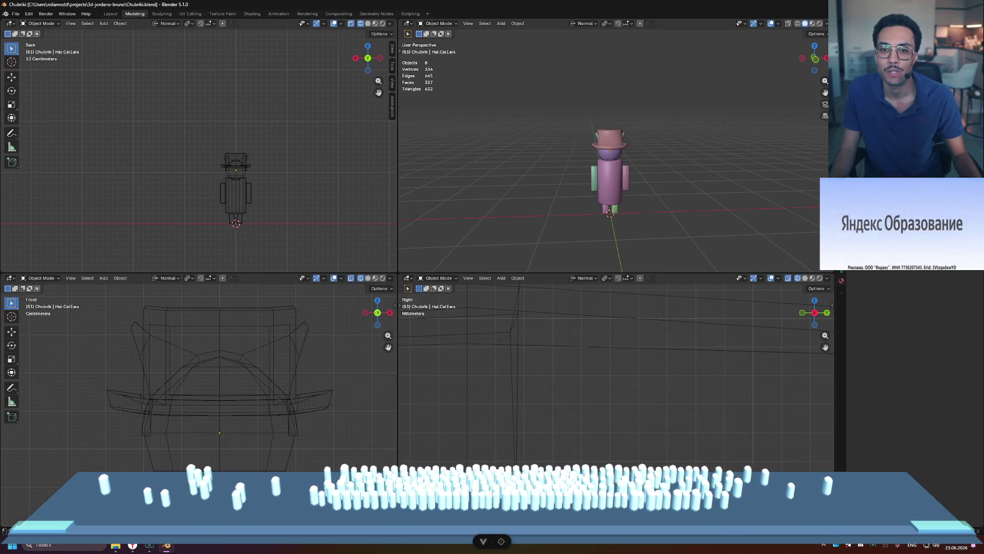
- Hide the cat-ear headband and export the hat-wearing character as glTF binary Chubrik-cube.glb
key(ctrl+z)
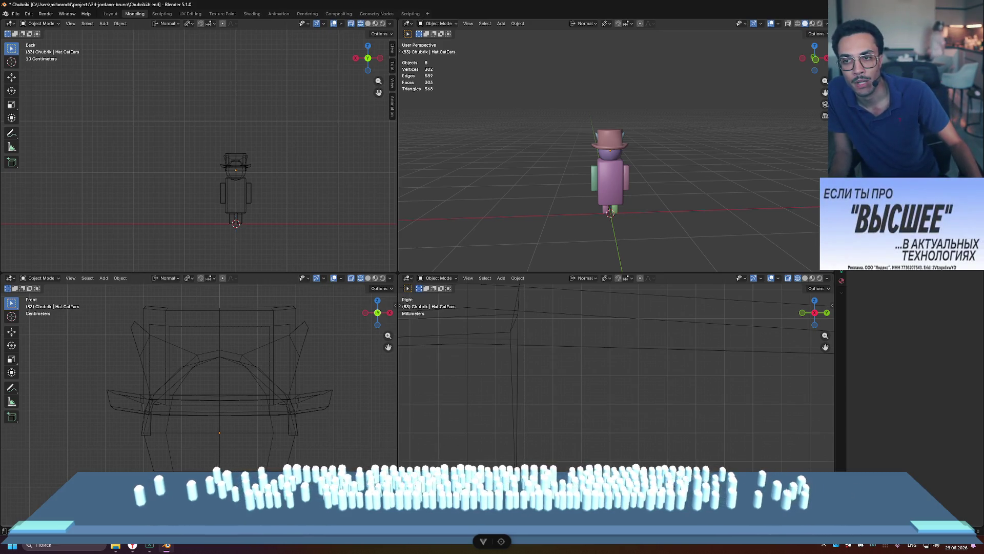
click(16, 14)
mouse_move(52, 130)
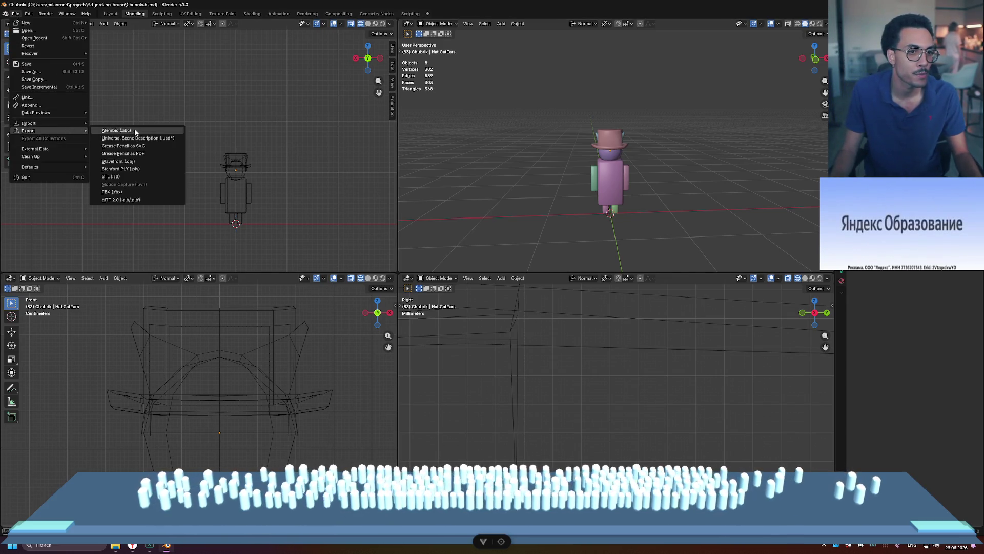
click(153, 199)
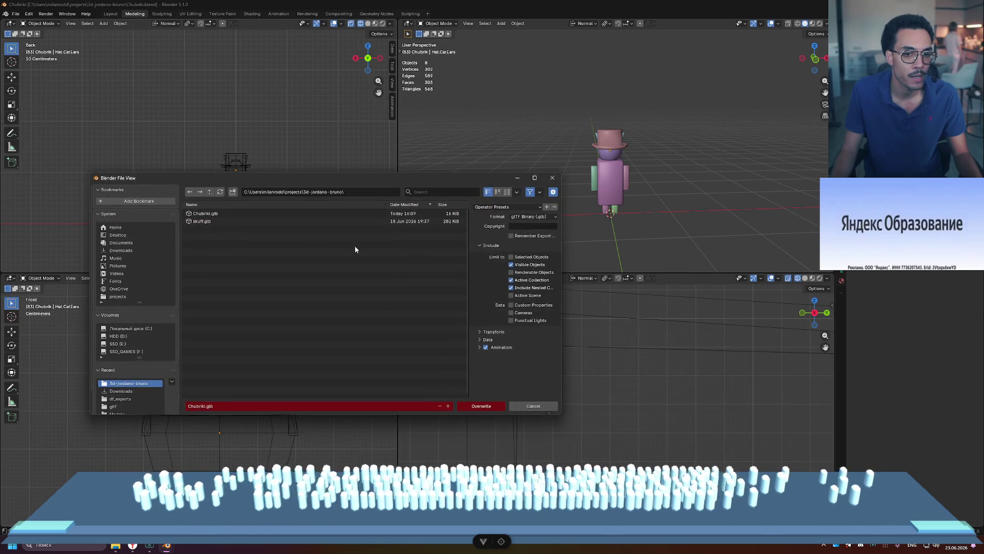
key(BackSpace)
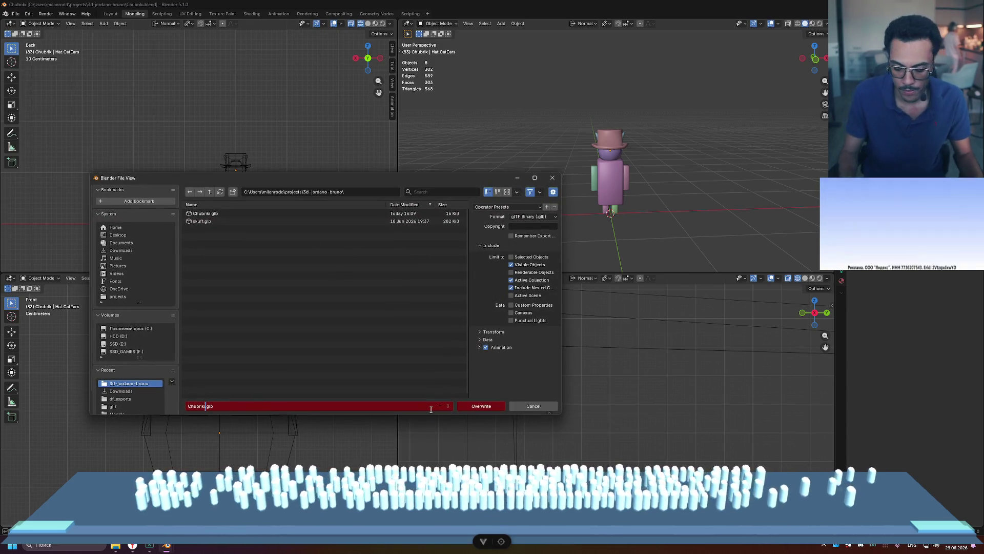
text(-c)
key(BackSpace)
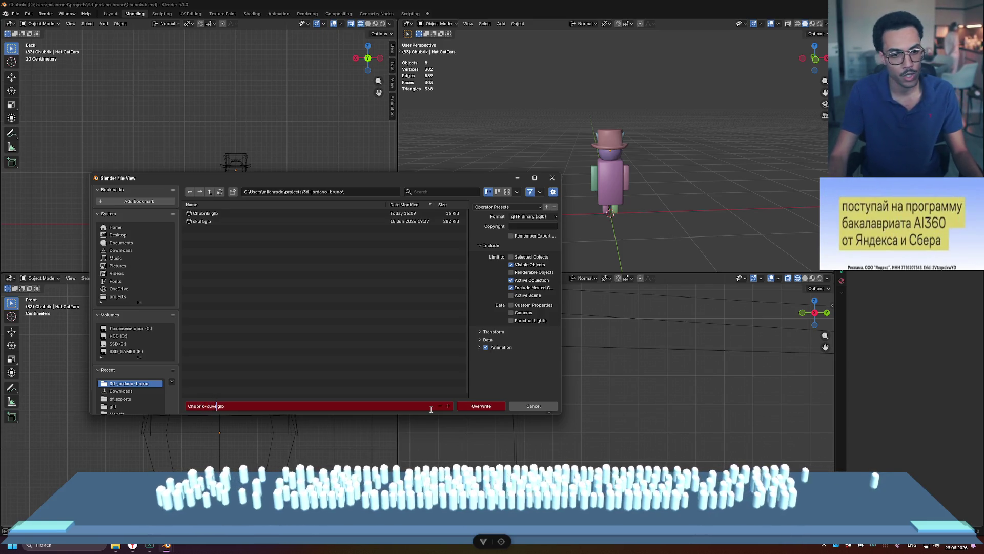
text(be)
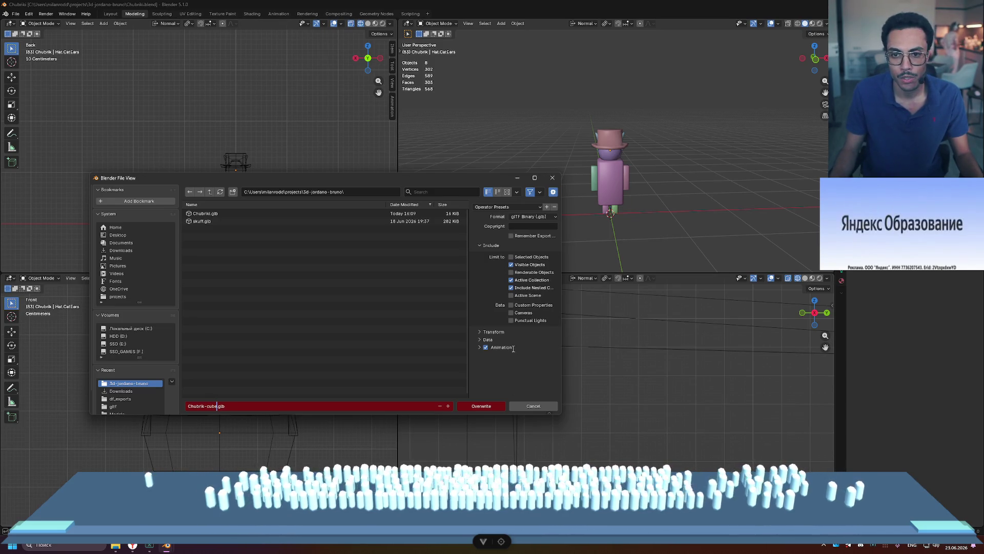
click(494, 381)
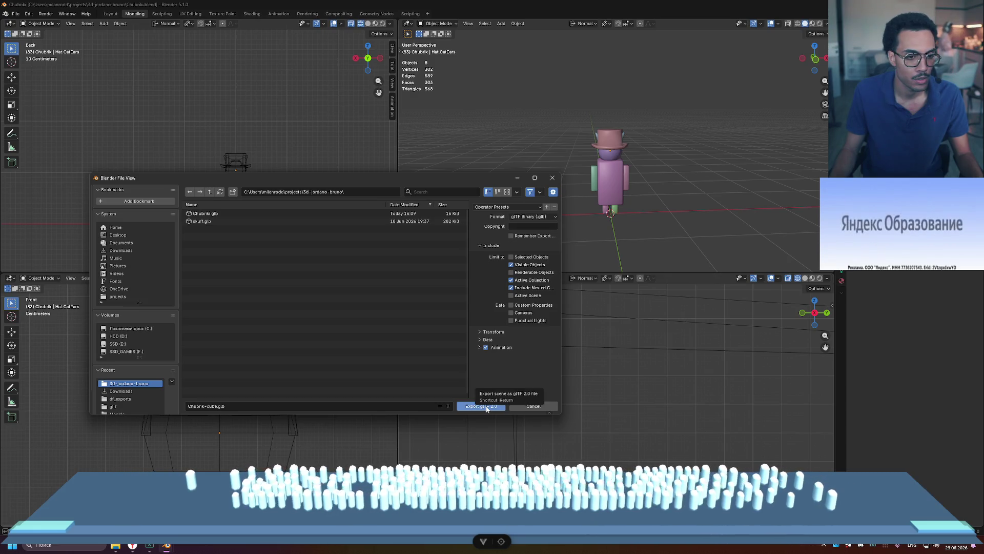
click(480, 406)
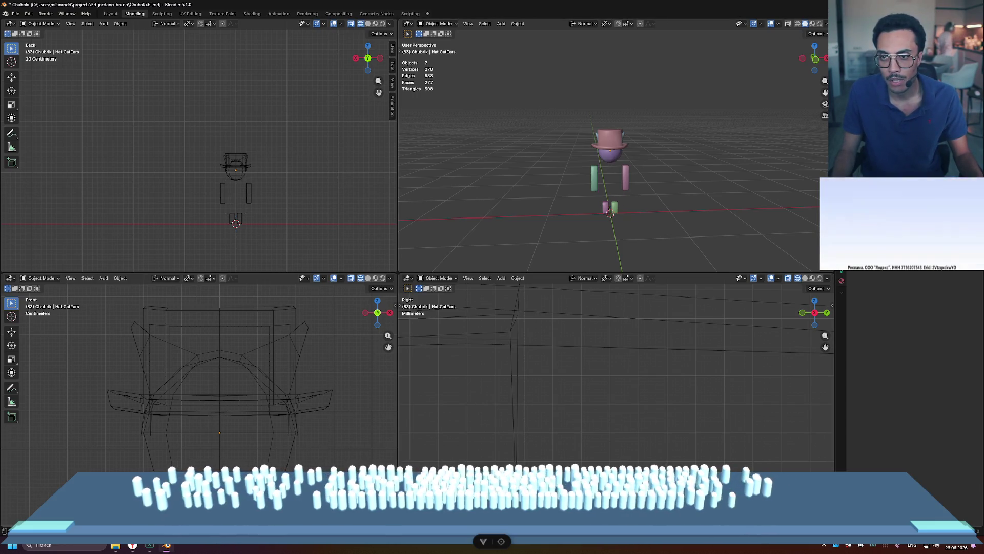
- Keep the torso visible and hide the hat so the cat ears show
key(Delete)
key(ctrl+z)
key(ctrl+shift+z)
key(ctrl+z)
key(ctrl+shift+z)
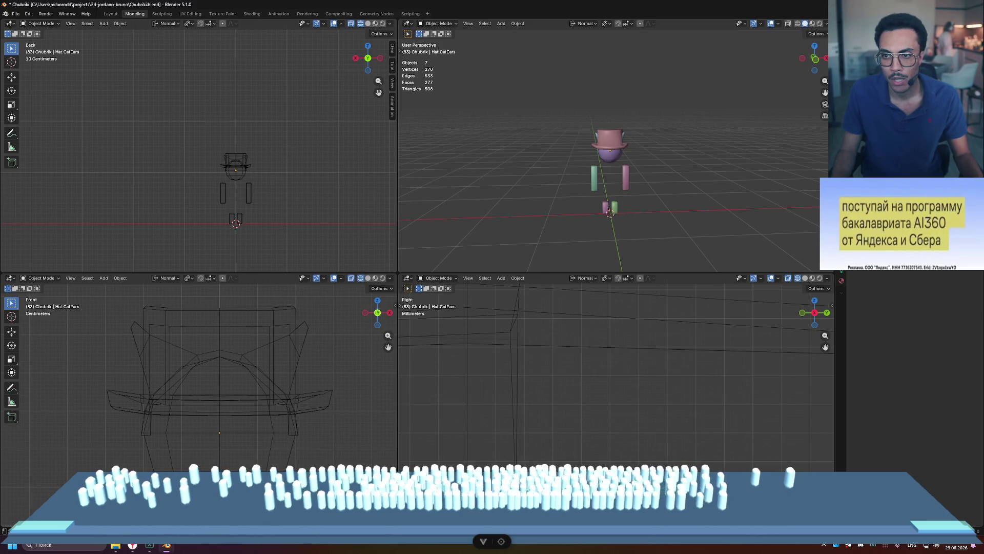
key(ctrl+z)
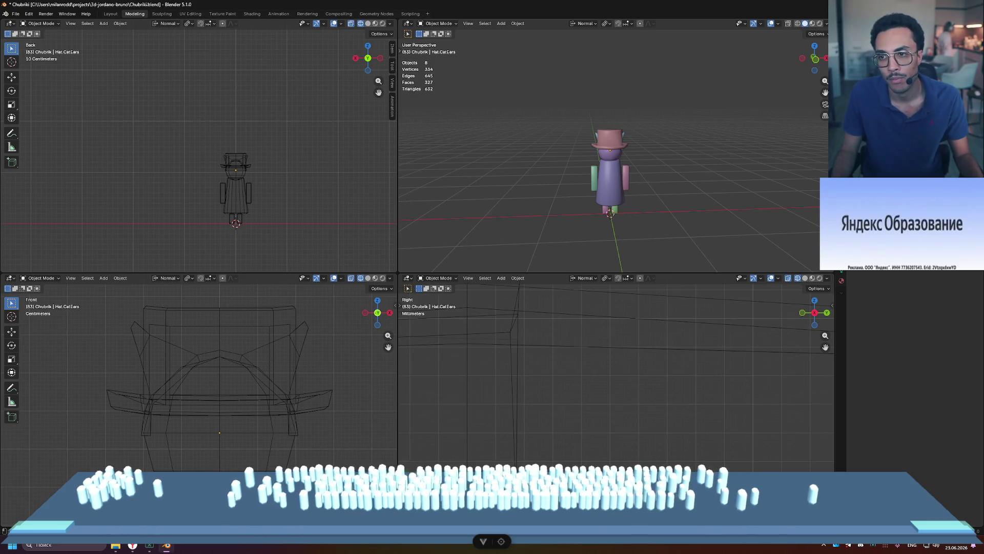
key(Delete)
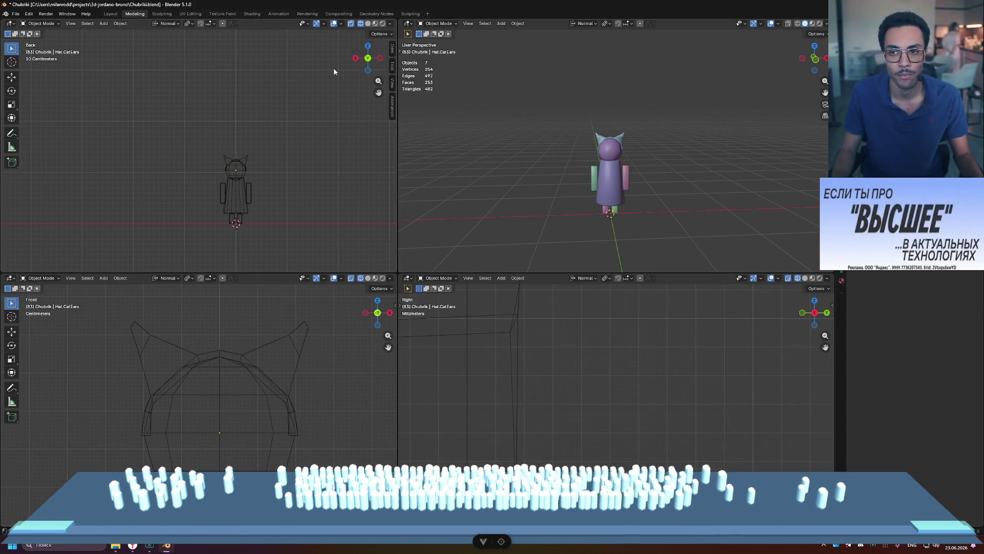
- Export the cat-ear version as glTF binary Chubrik-female.glb
scroll(654, 156, down, 6)
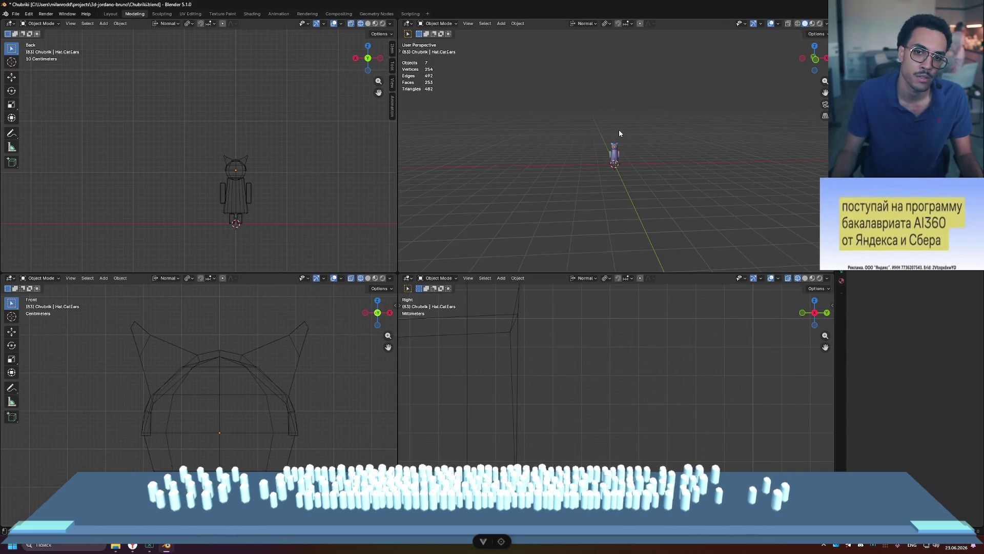
scroll(619, 132, up, 6)
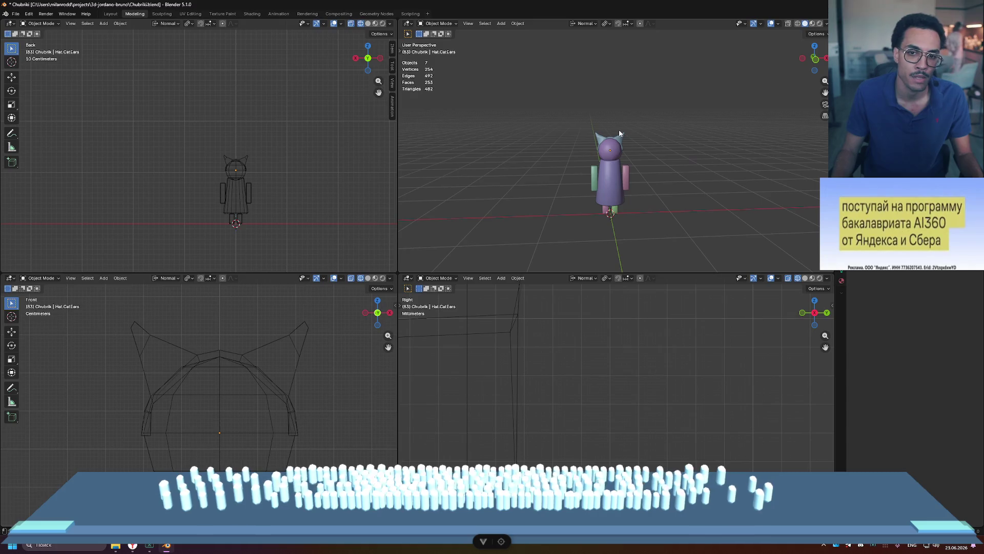
click(17, 14)
mouse_move(69, 132)
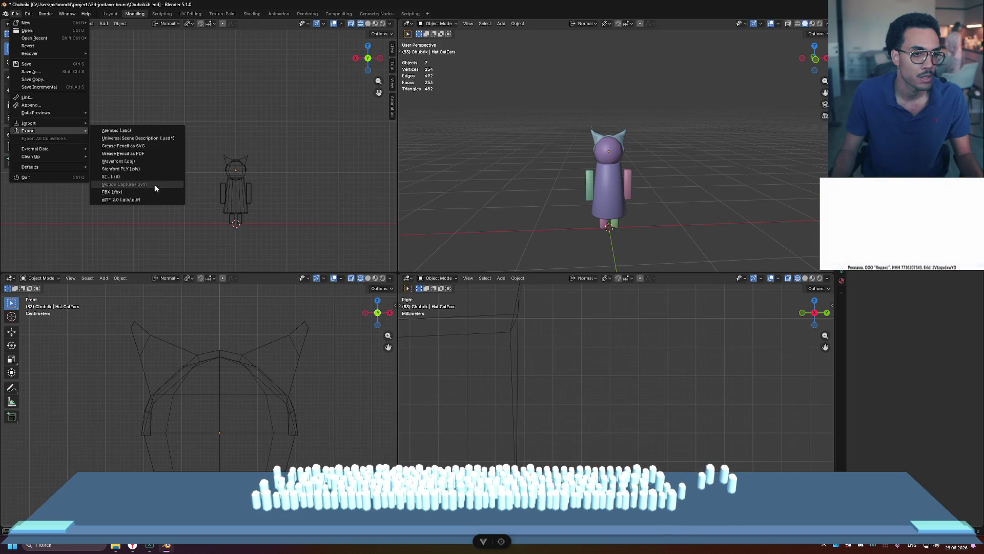
click(148, 200)
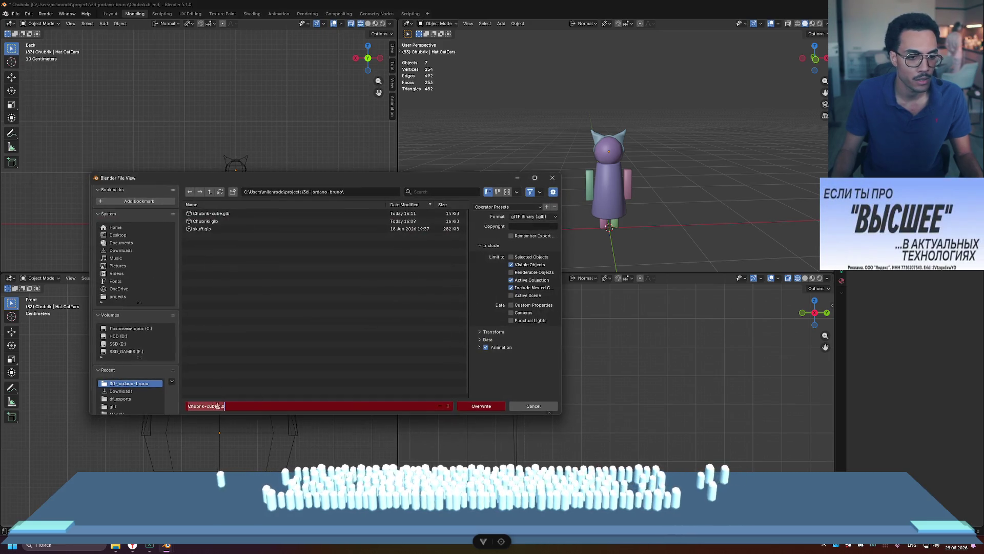
key(BackSpace)
key(BackSpace)
key(BackSpace)
text(f)
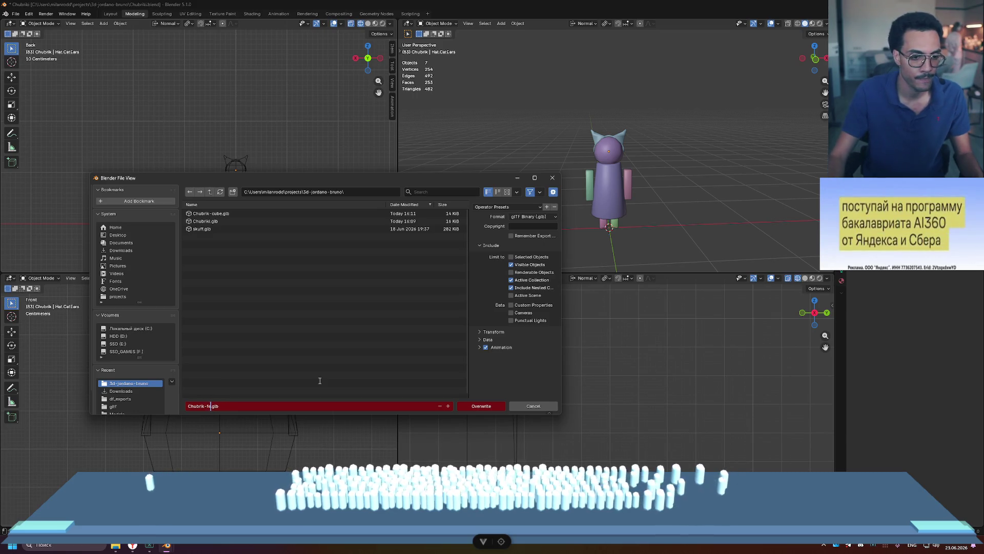
text(e)
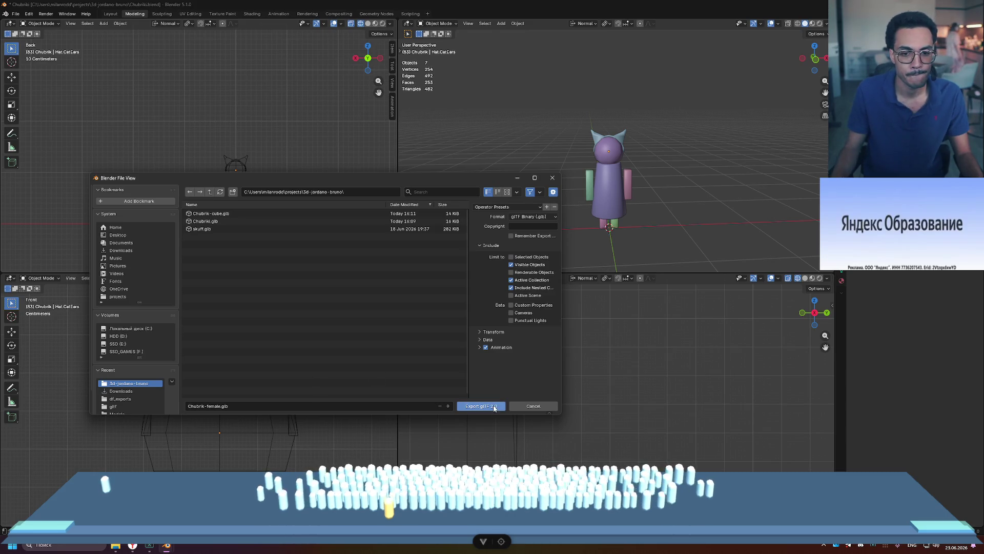
click(495, 408)
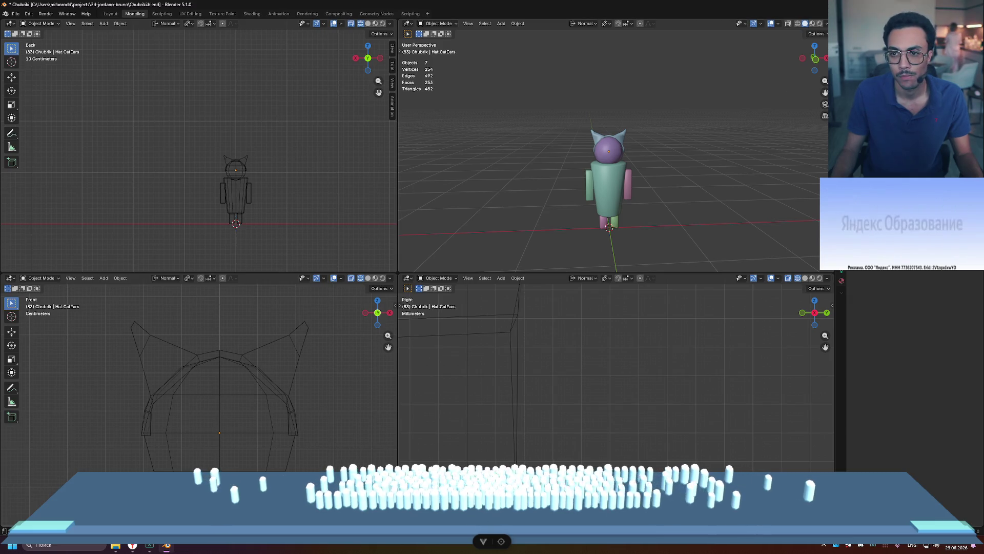
- Hide the cat-ear headband, show the hat again, and save the blend file
key(h)
key(alt+h)
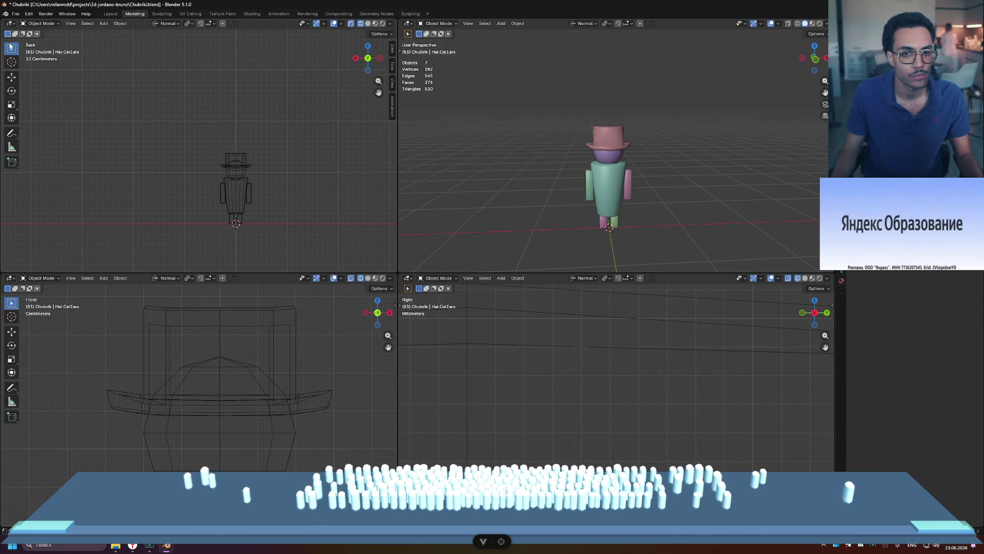
key(ctrl+s)
- Export the hat-wearing character as glTF binary Chubrik-male.glb
click(14, 14)
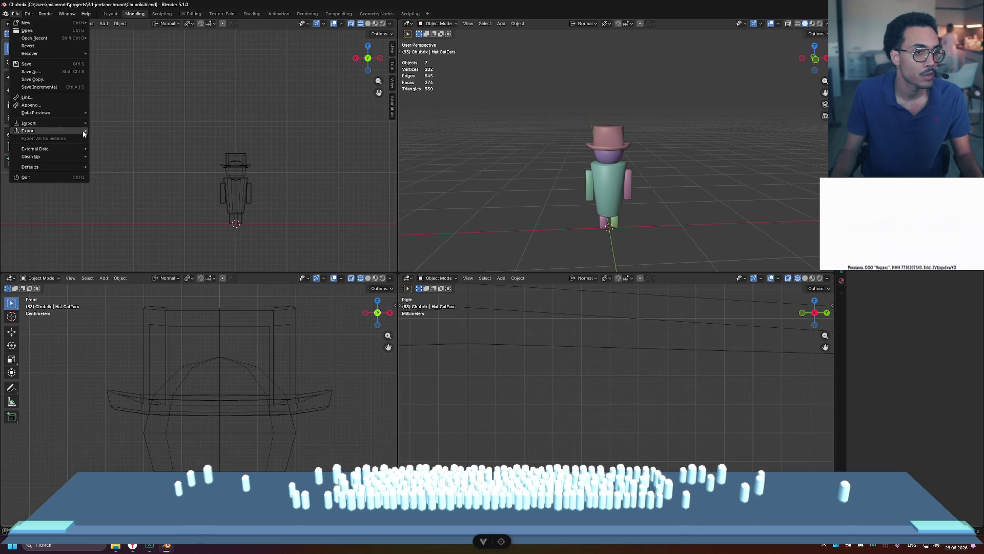
mouse_move(85, 132)
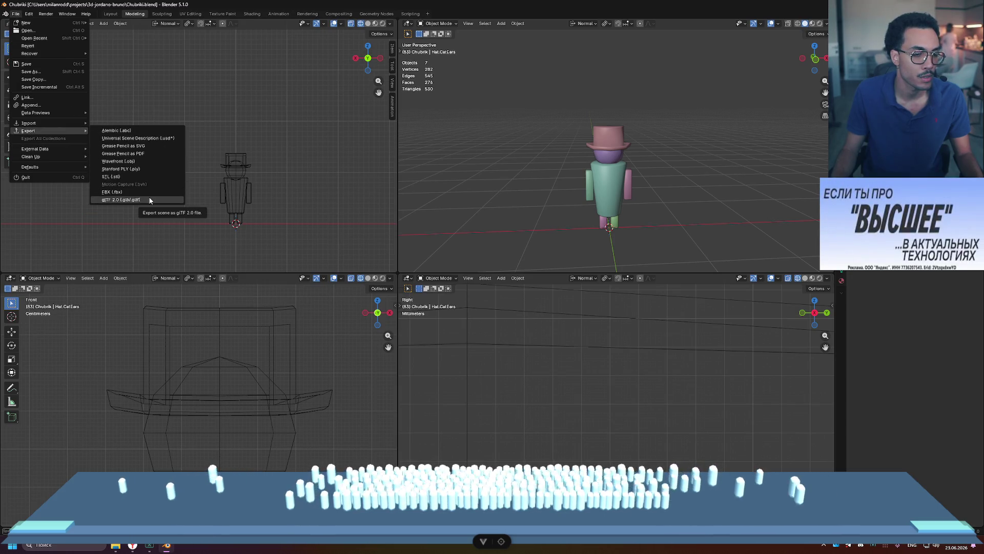
click(123, 199)
click(221, 406)
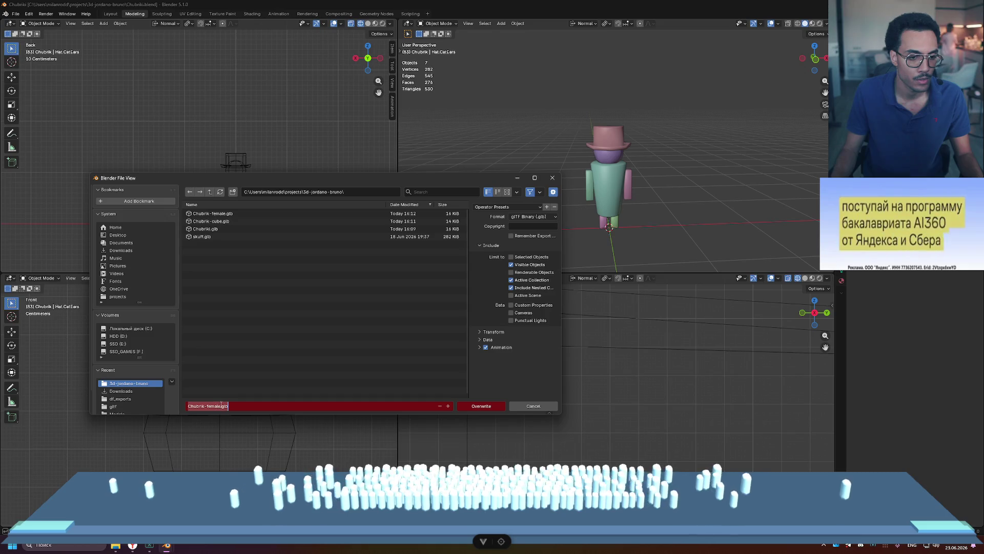
key(BackSpace)
key(BackSpace)
key(BackSpace)
text(sup)
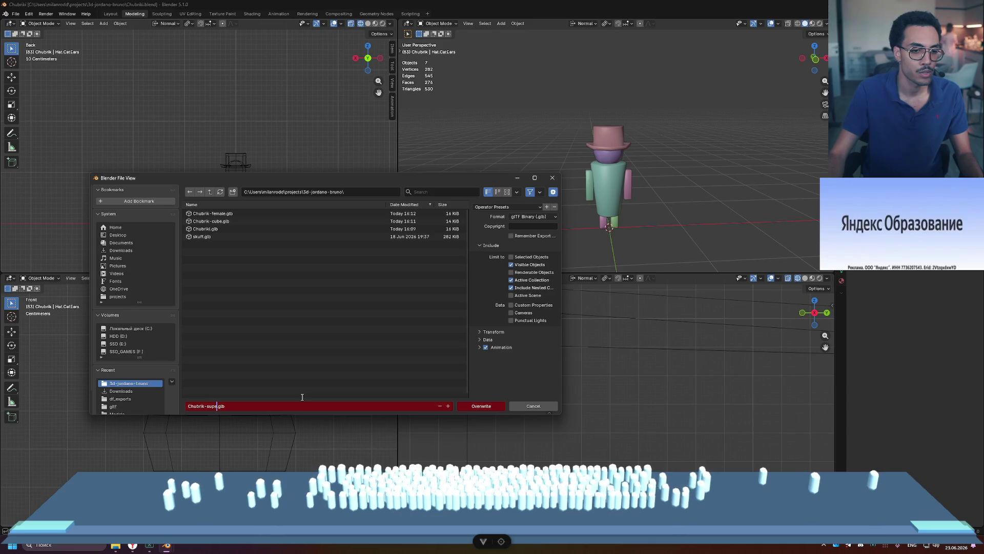
key(BackSpace)
key(BackSpace)
key(BackSpace)
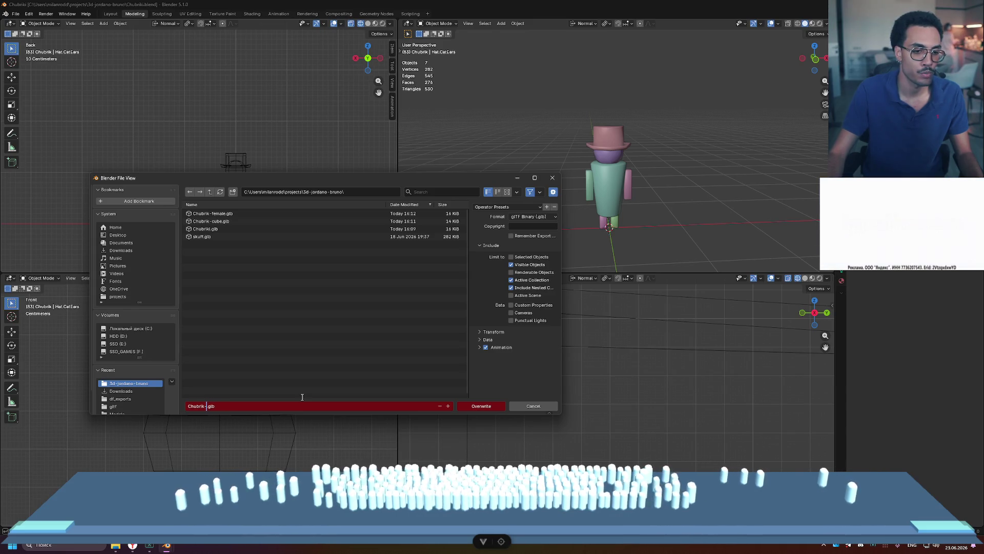
text(male)
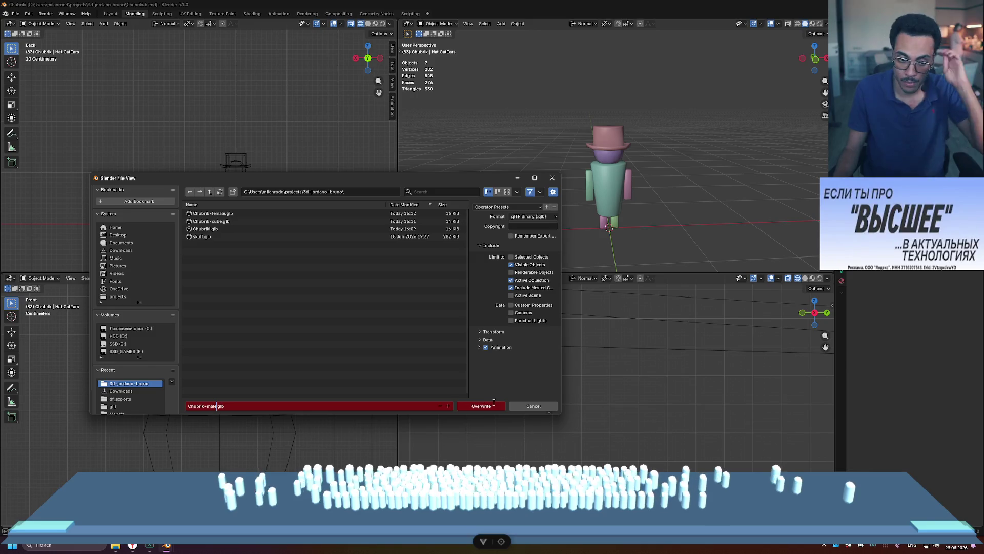
key(Return)
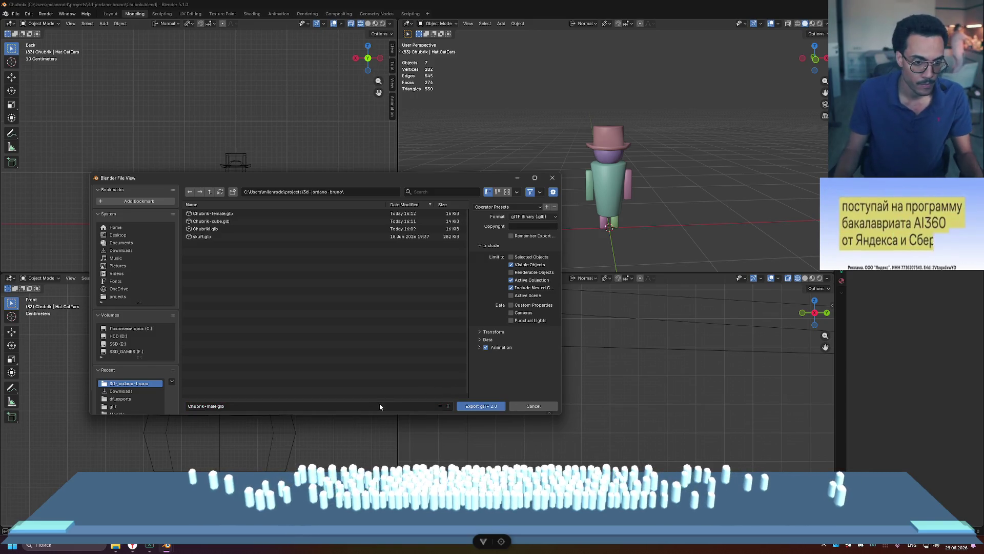
click(481, 406)
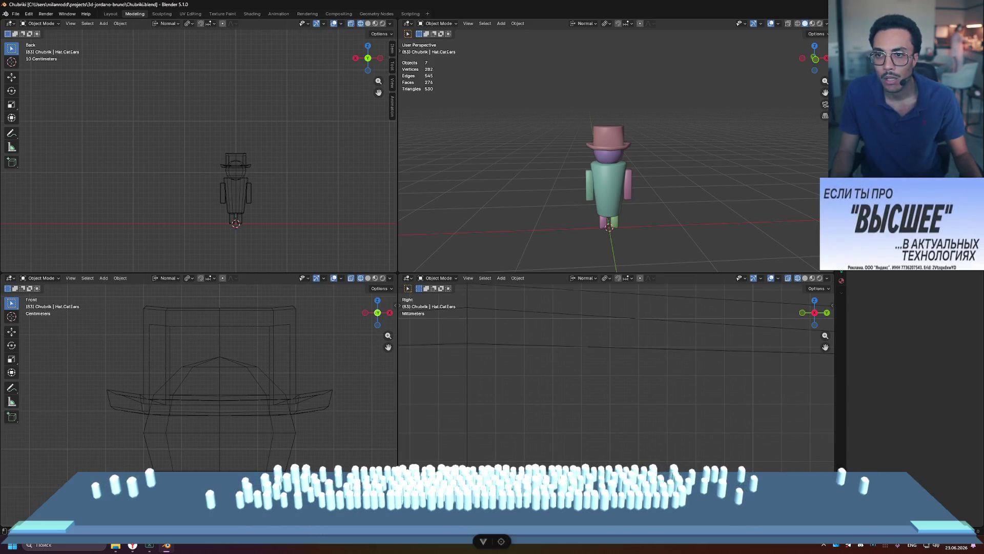
- Rename Body.SuperM to Body.Male and Body.Pill to Body.Boy, then save Chubriki.blend
click(608, 190)
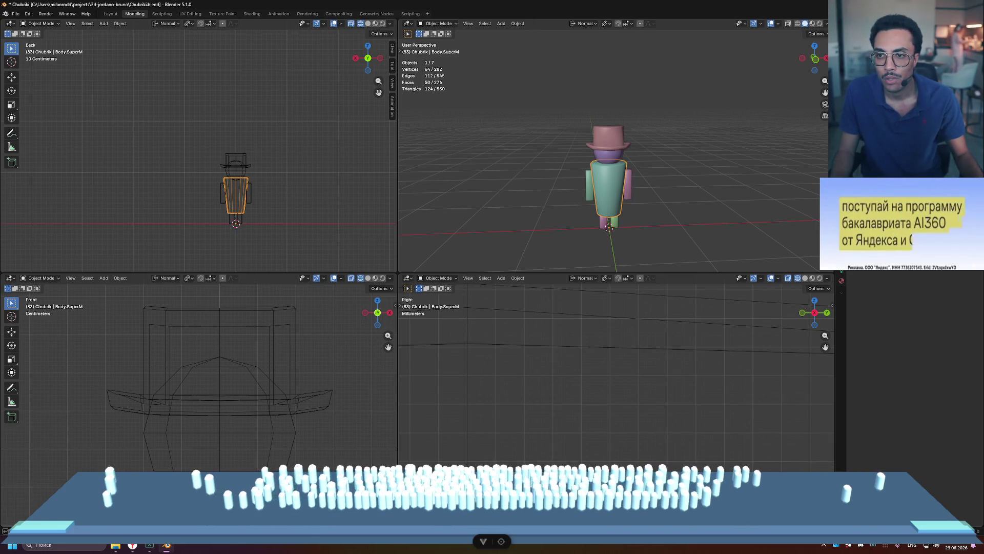
key(Return)
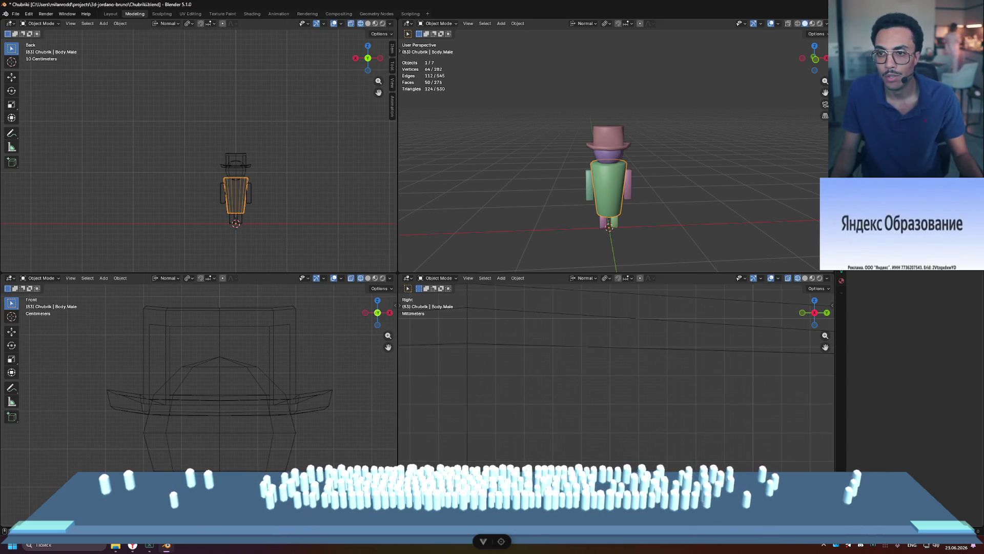
click(773, 124)
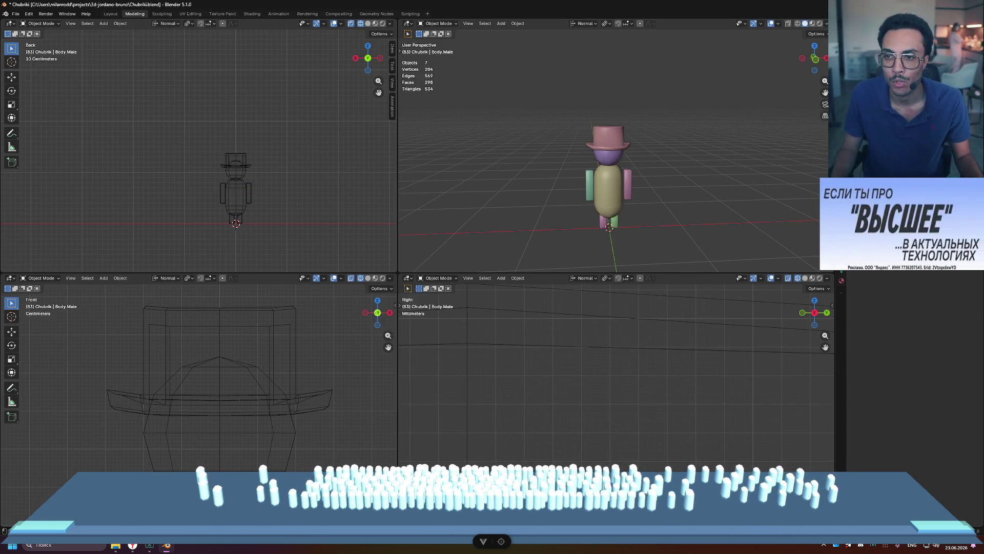
click(608, 192)
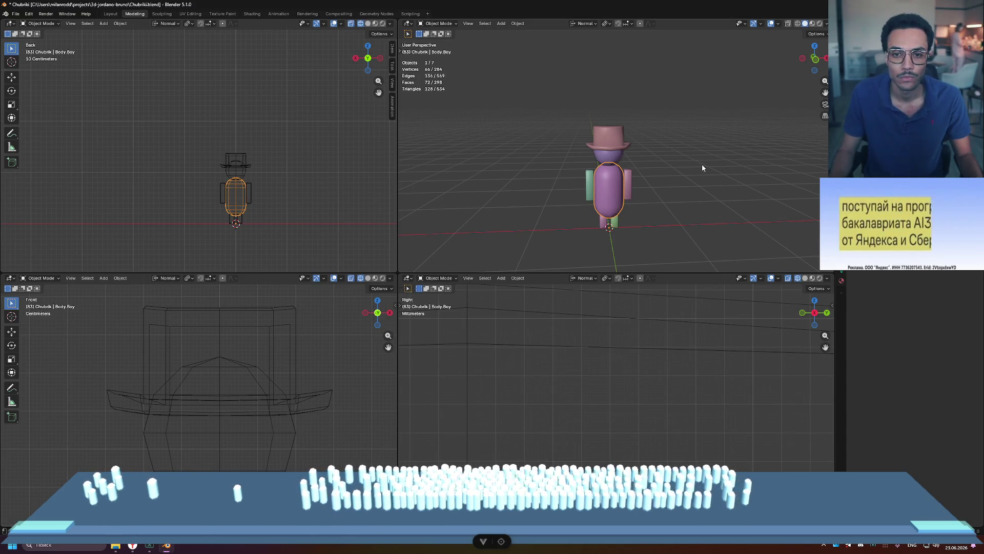
key(ctrl+s)
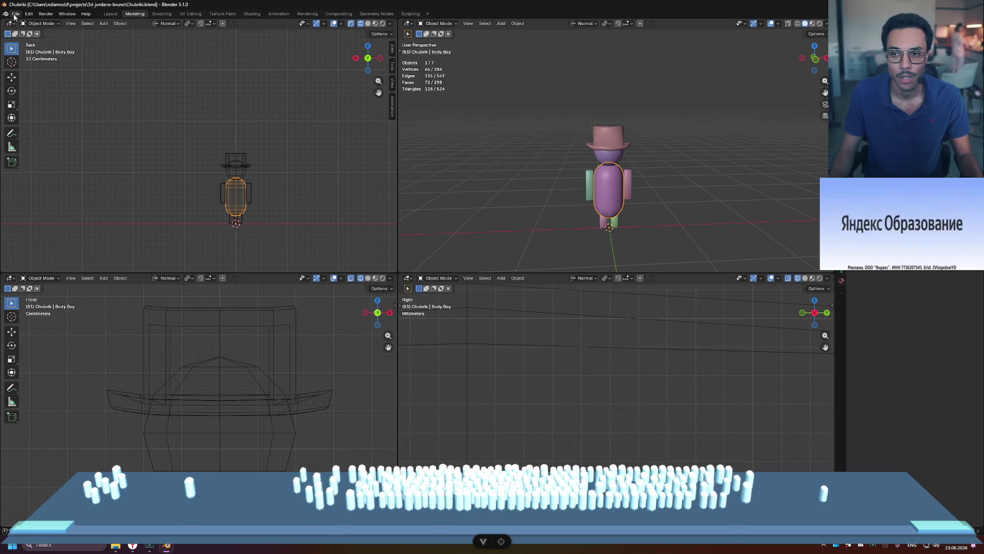
- Export the scene as glTF binary Chubrik-boy.glb into the project folder
click(759, 54)
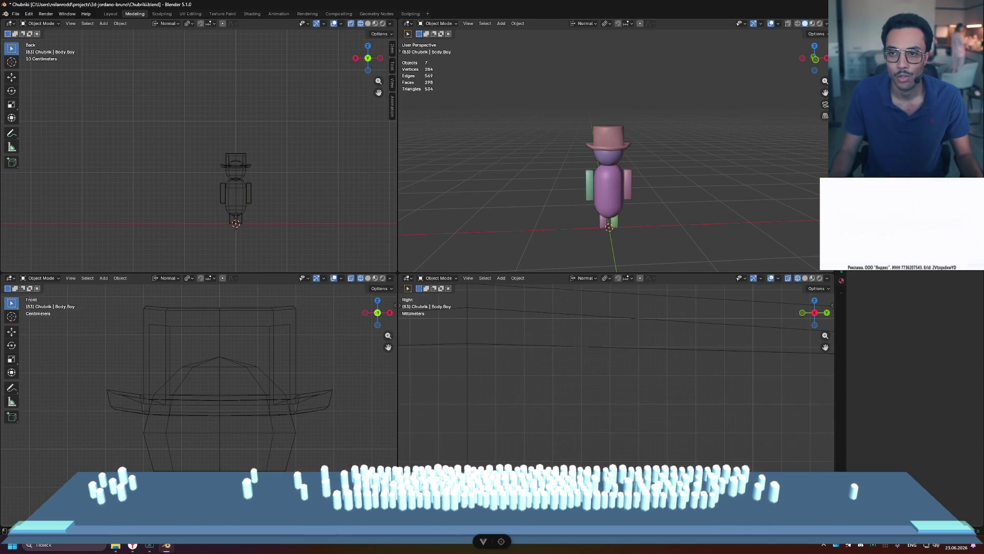
click(16, 13)
mouse_move(68, 131)
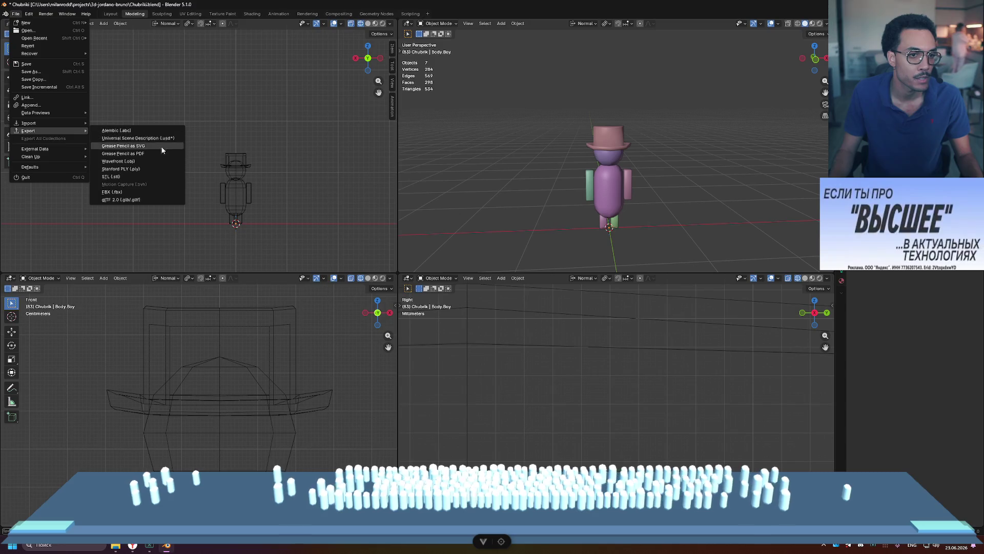
click(146, 200)
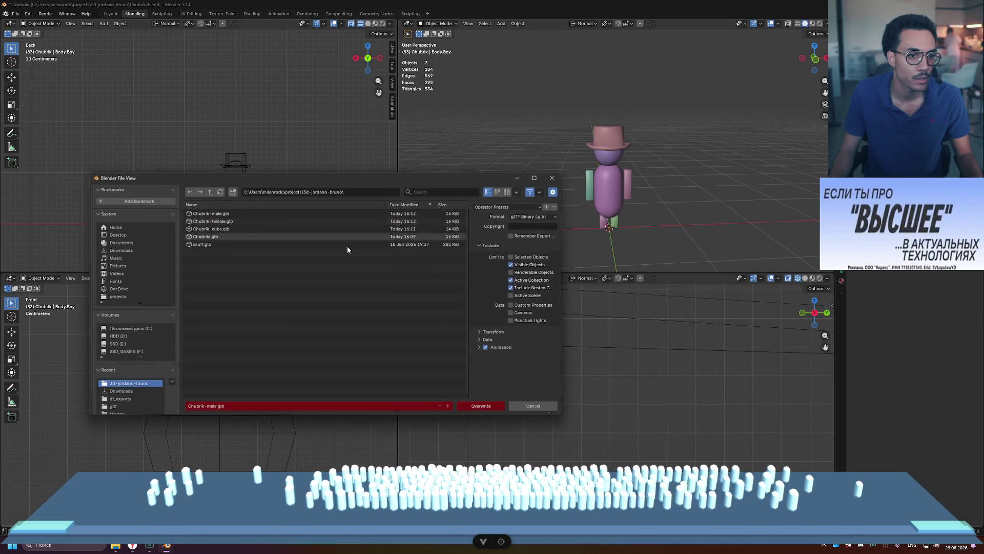
click(221, 406)
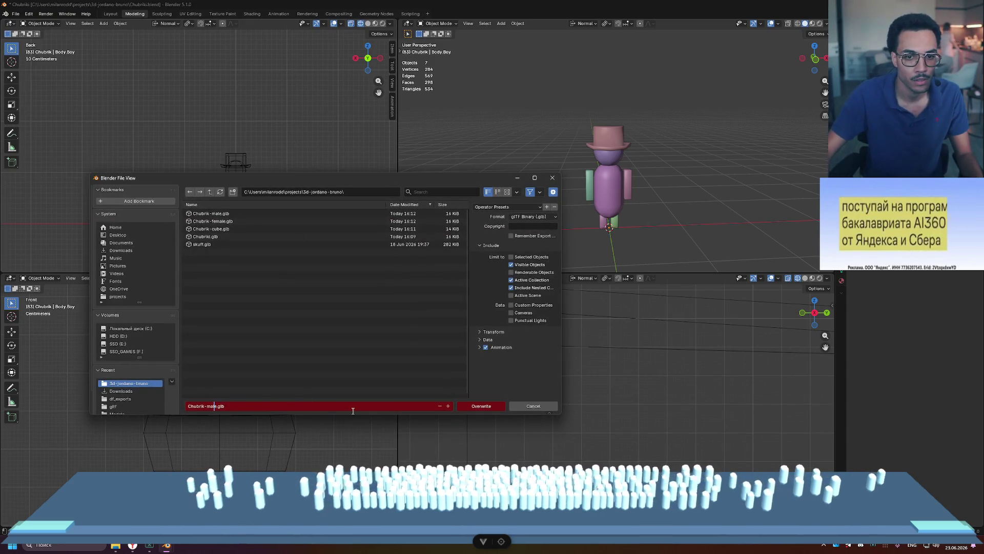
key(BackSpace)
key(BackSpace)
key(Delete)
key(Delete)
text(boy)
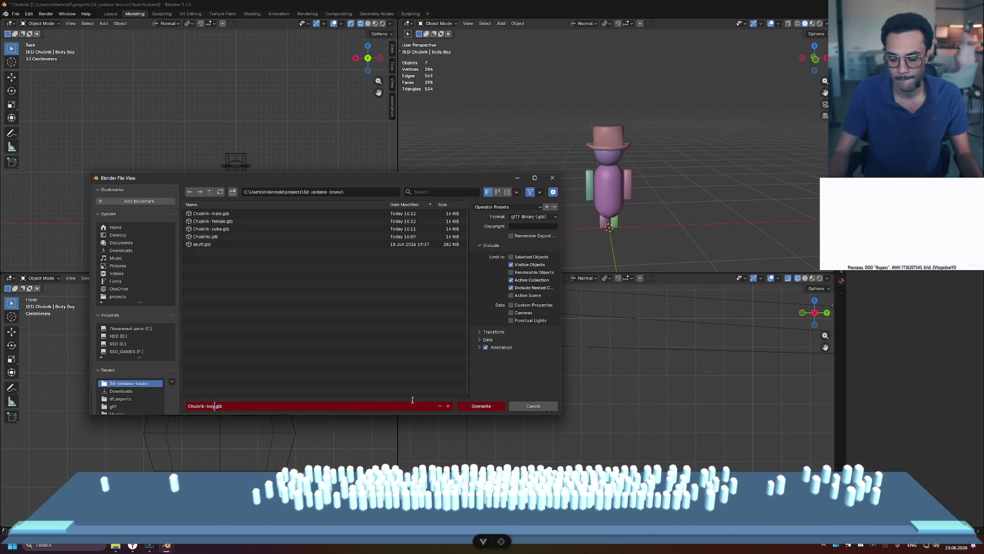
key(Return)
click(481, 405)
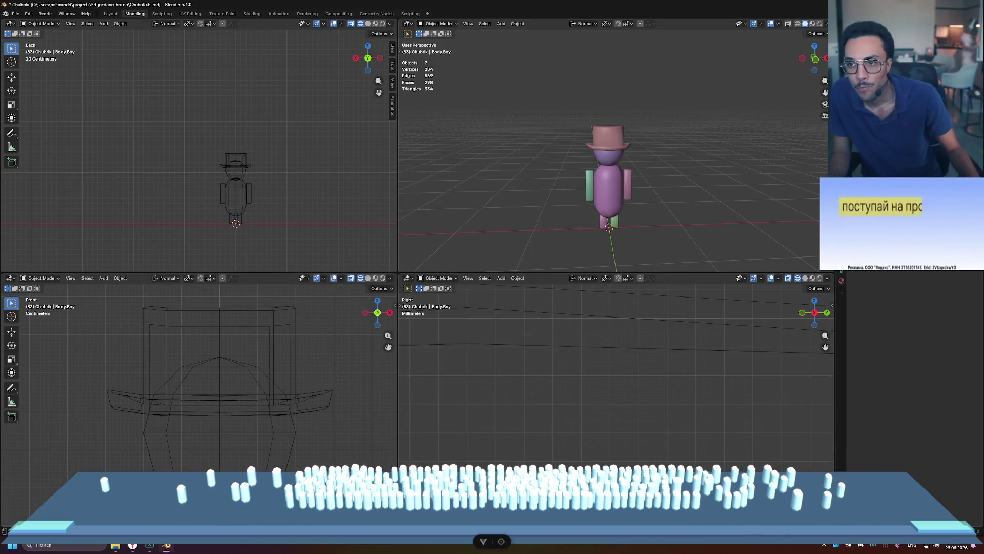
- Try deleting the purple body, restore it, and switch to the browser preview
key(Delete)
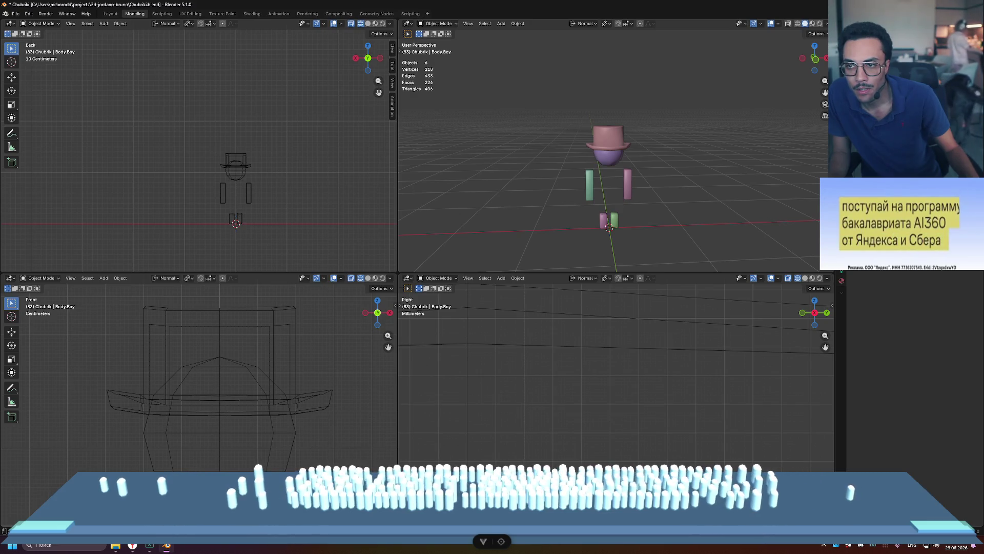
key(ctrl+z)
key(ctrl+shift+z)
key(ctrl+z)
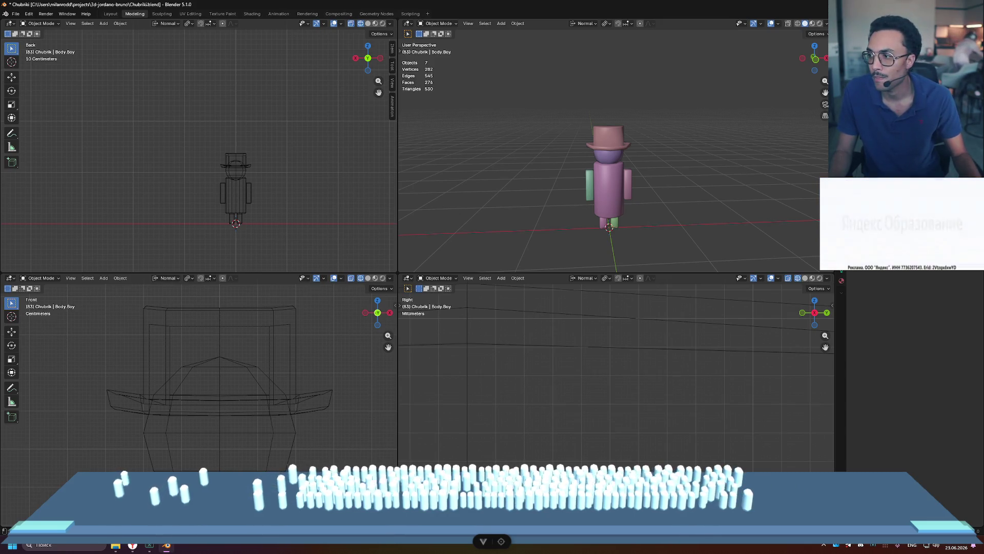
key(alt+Tab)
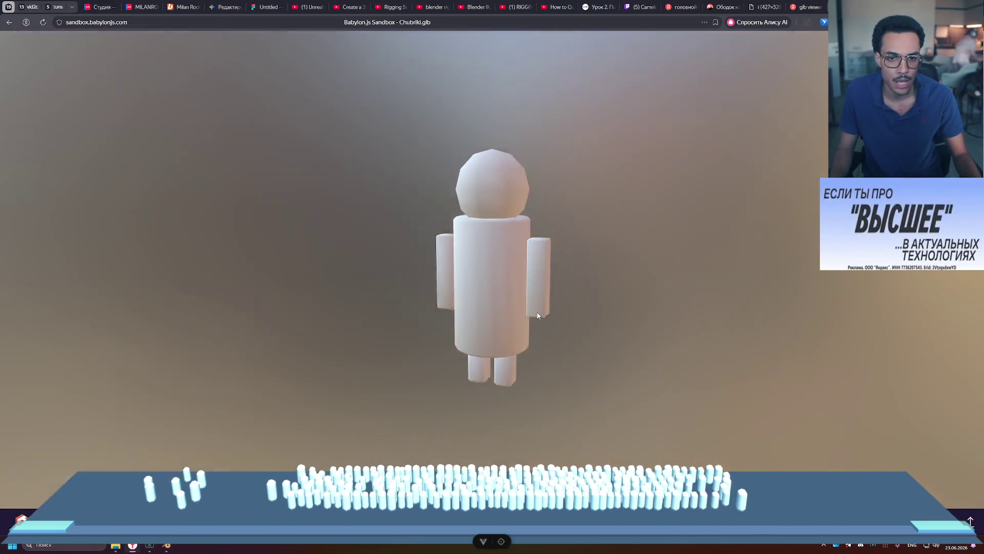
- Orbit the Sandbox model, then refresh the 3d-jordano-bruno project folder's file list
mouse_move(538, 315)
mouse_down()
mouse_move(505, 336)
mouse_move(622, 292)
mouse_move(576, 283)
mouse_move(579, 305)
mouse_up()
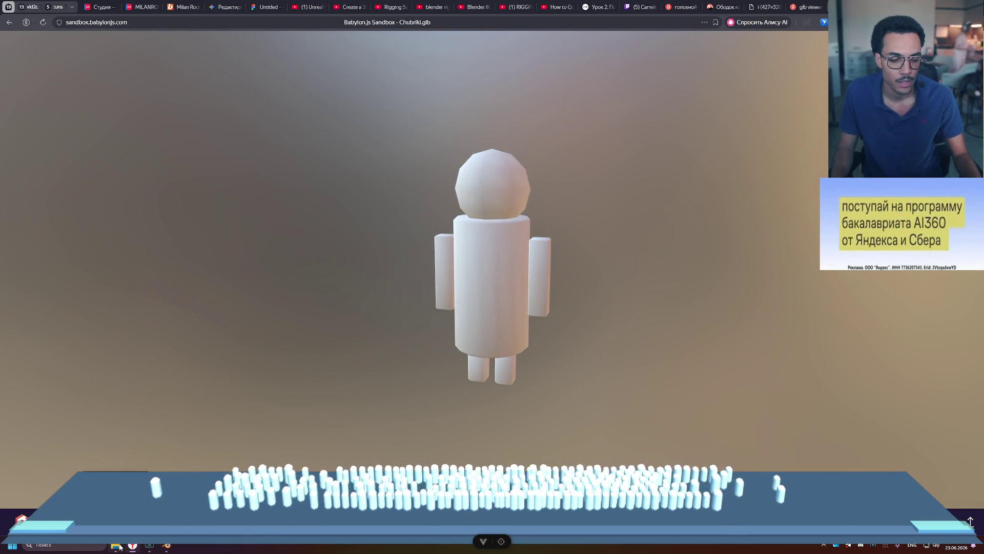
click(118, 545)
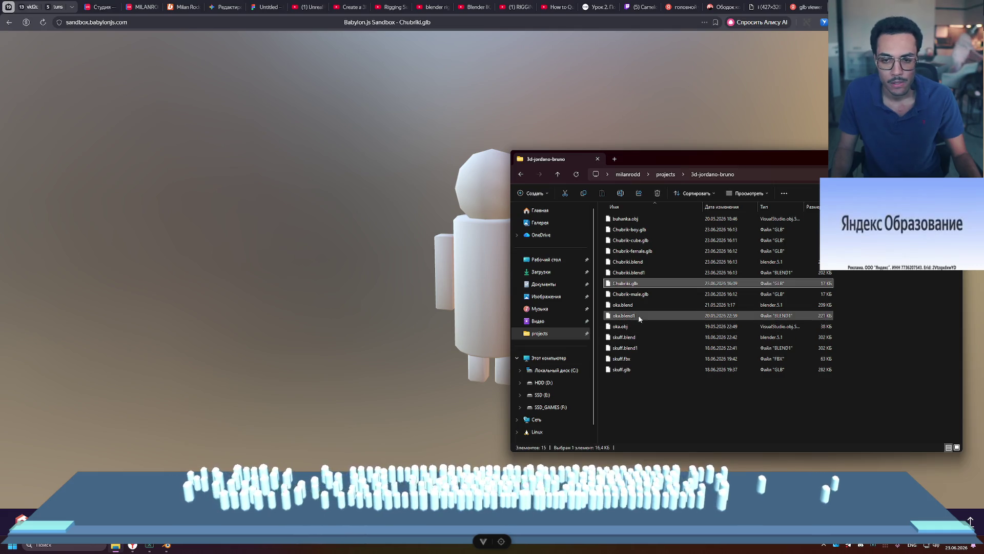
right_click(698, 383)
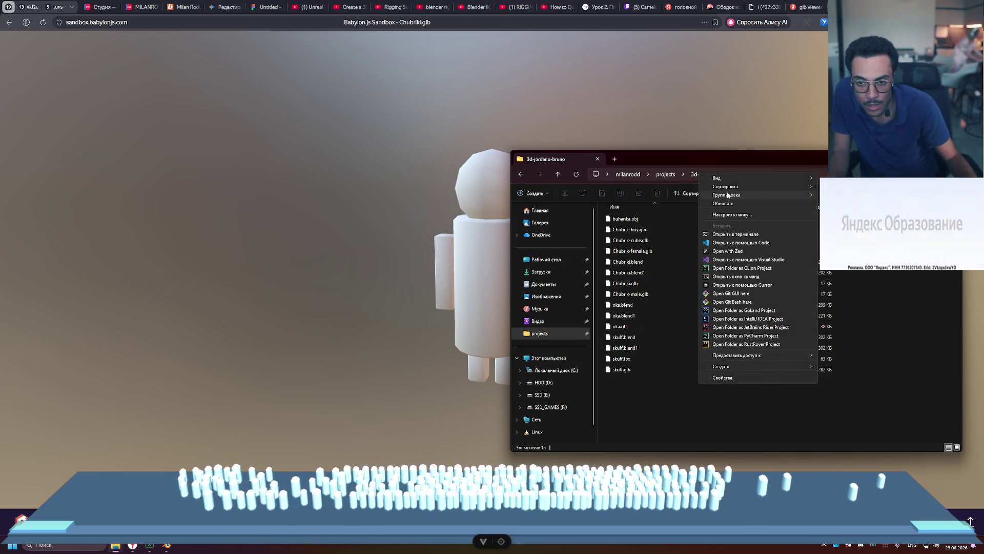
click(724, 204)
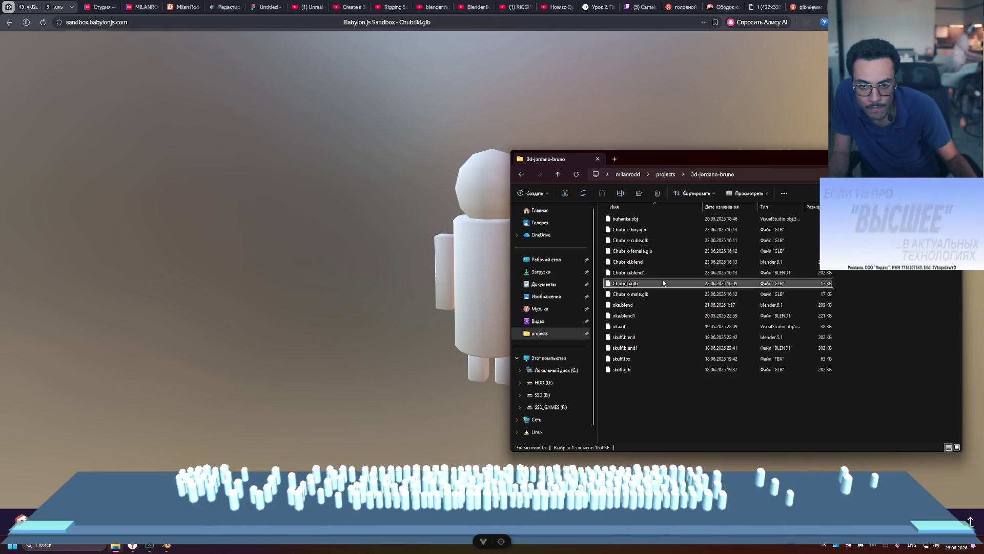
- Load the five Chubrik GLB files together into the Sandbox and orbit the result
click(654, 241)
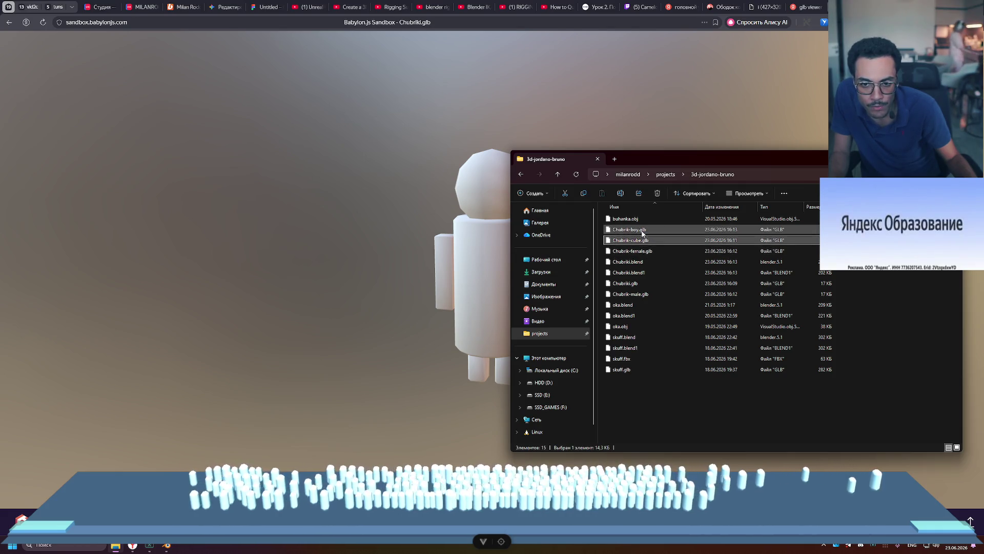
click(636, 230)
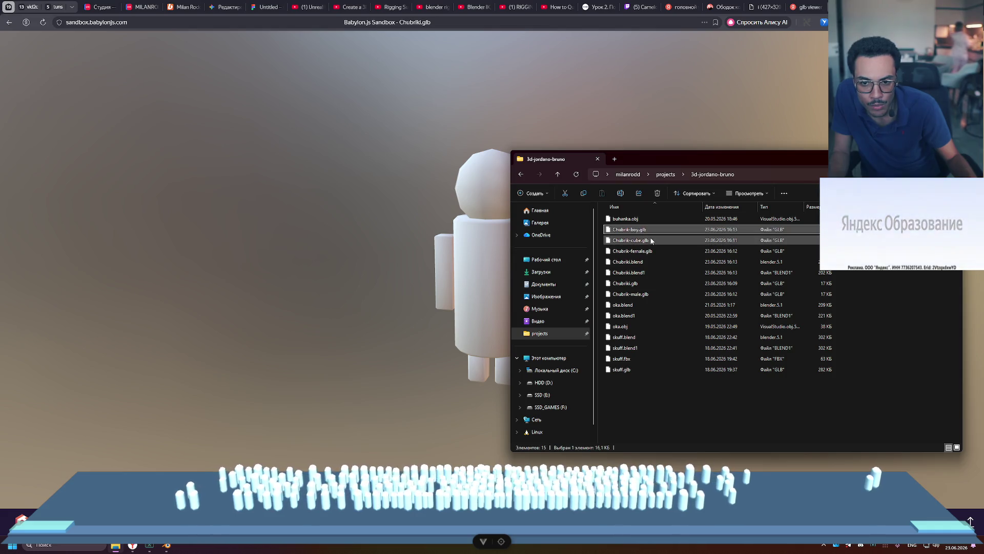
shift+click(651, 262)
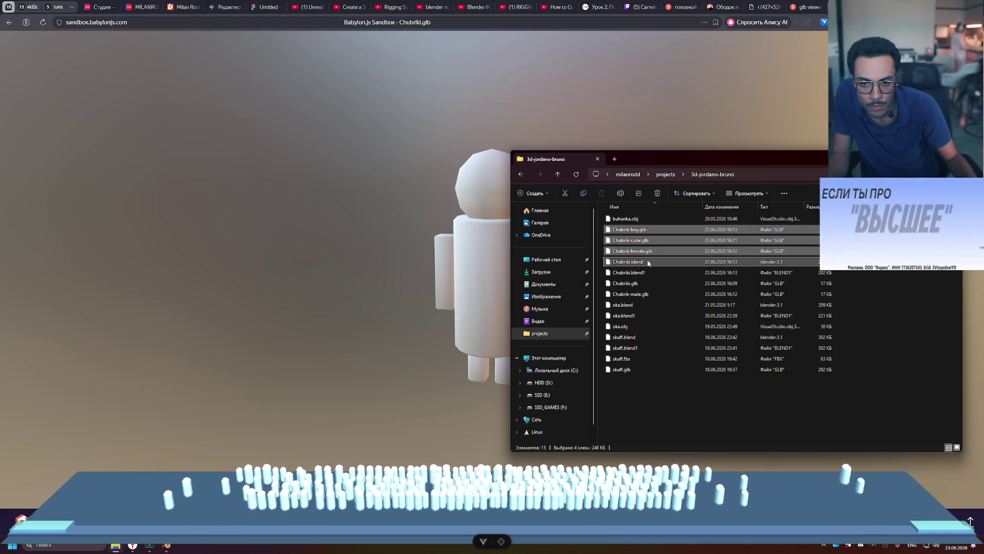
ctrl+click(651, 262)
ctrl+click(644, 283)
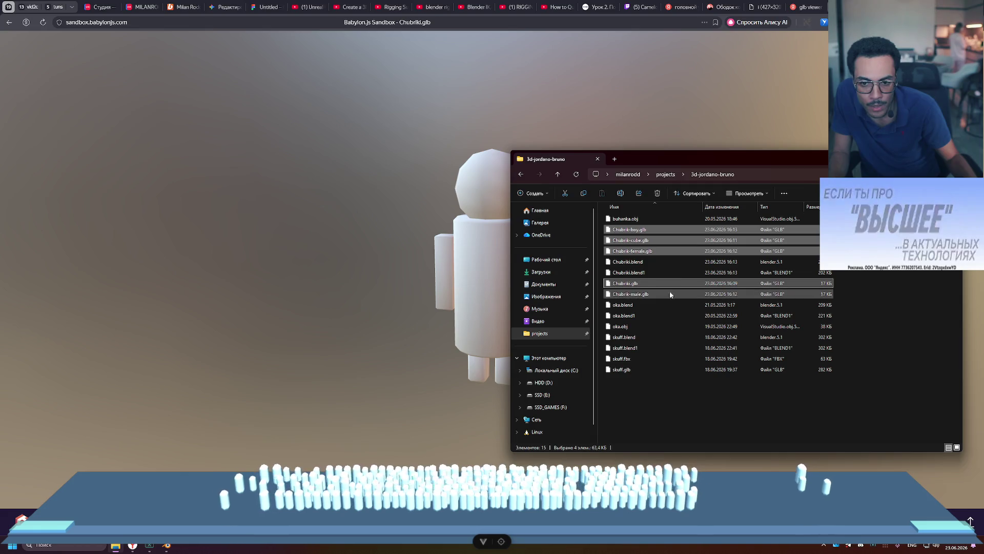
ctrl+click(670, 293)
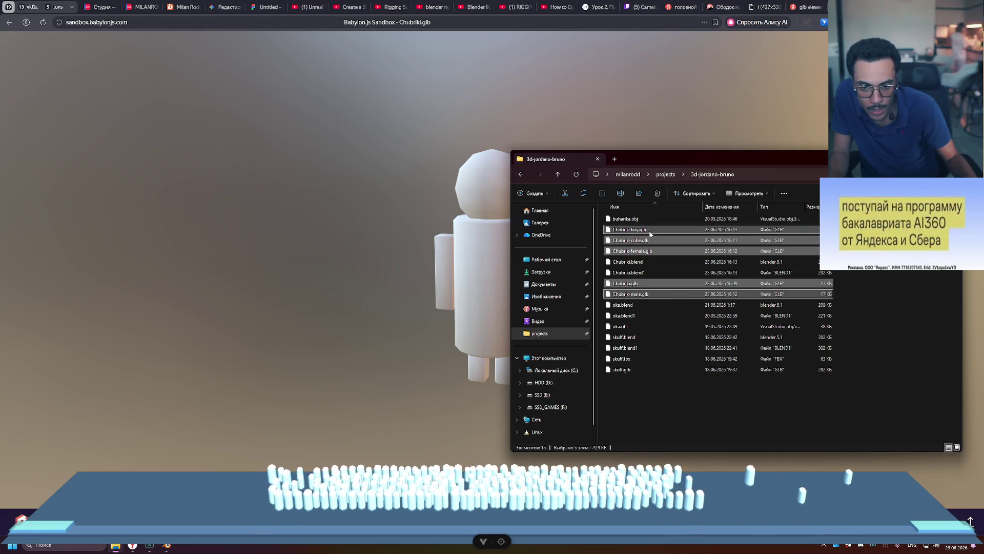
mouse_move(650, 234)
mouse_down()
mouse_move(436, 226)
mouse_move(437, 234)
mouse_up()
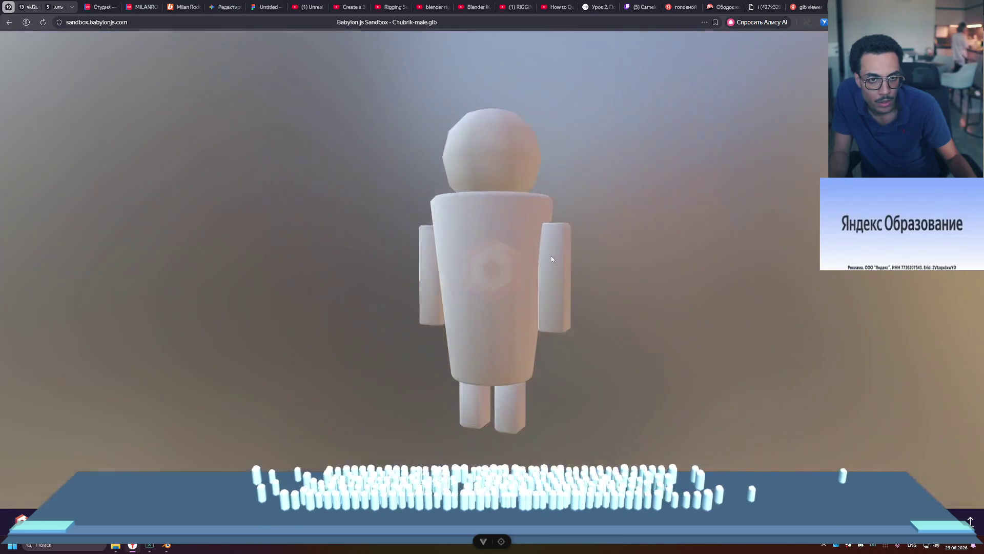
drag(552, 256, 485, 246)
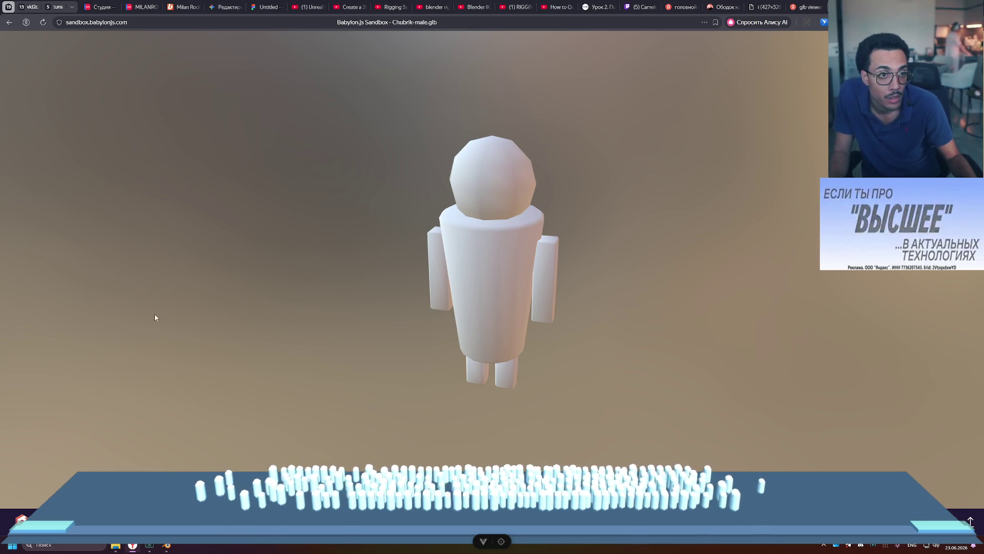
- Preview Chubrik-boy.glb, then Chubrik-cube.glb, in the Sandbox
click(116, 544)
mouse_move(722, 236)
mouse_down()
mouse_move(420, 233)
mouse_move(439, 257)
mouse_up()
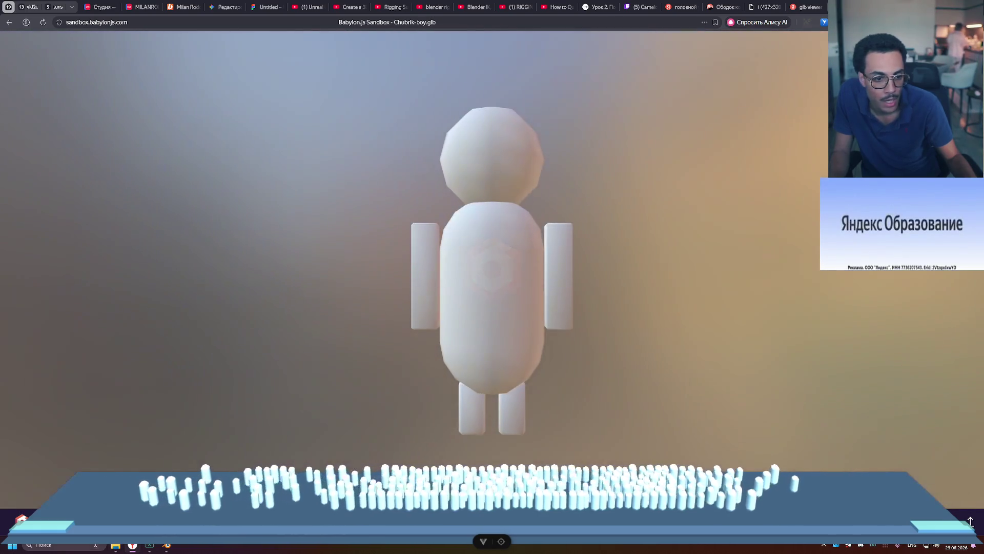
click(115, 545)
click(644, 243)
mouse_move(645, 243)
mouse_down()
mouse_move(440, 241)
mouse_move(459, 278)
mouse_up()
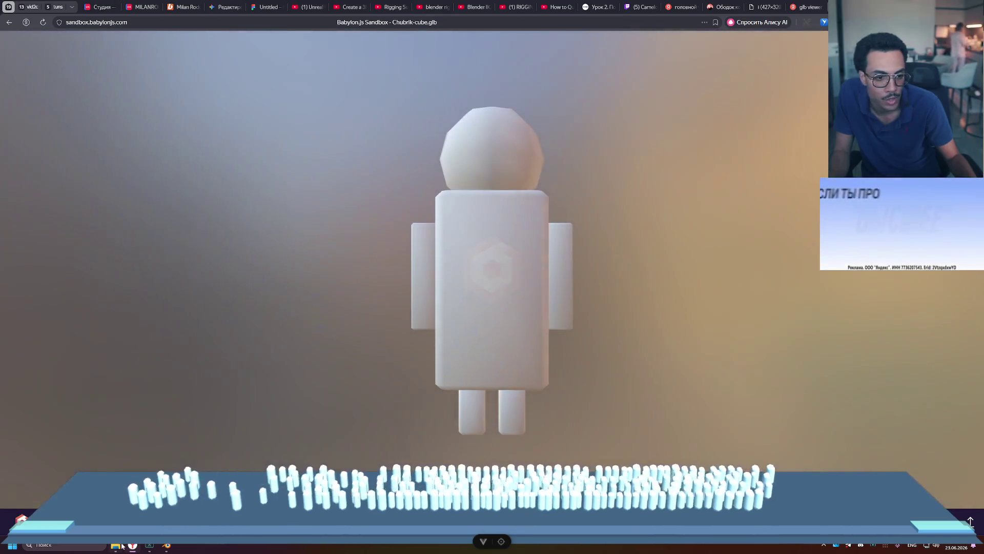
- Preview Chubrik-female.glb, then Chubriki.glb zoomed out, before returning to the project folder
click(116, 545)
click(645, 252)
mouse_move(645, 251)
mouse_down()
mouse_move(341, 241)
mouse_move(398, 278)
mouse_up()
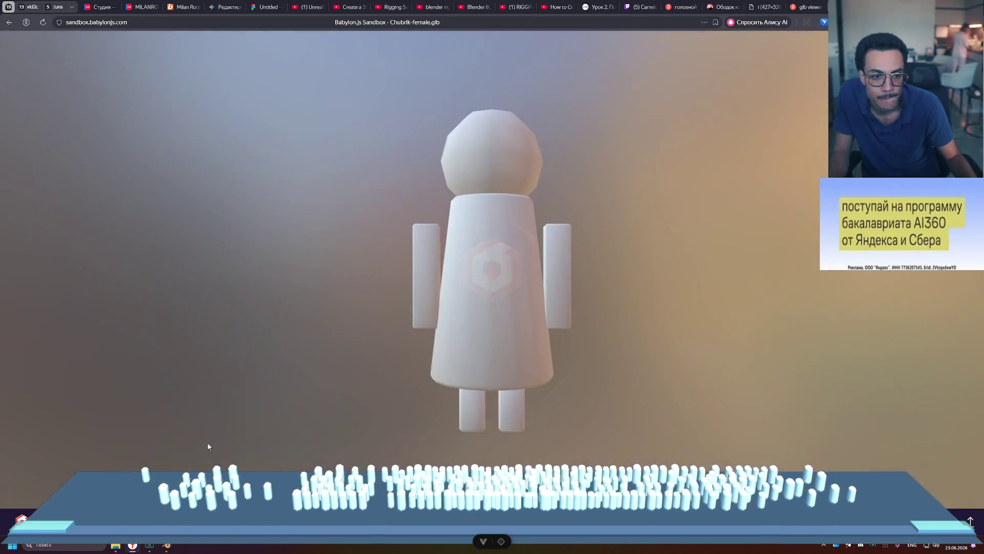
click(116, 544)
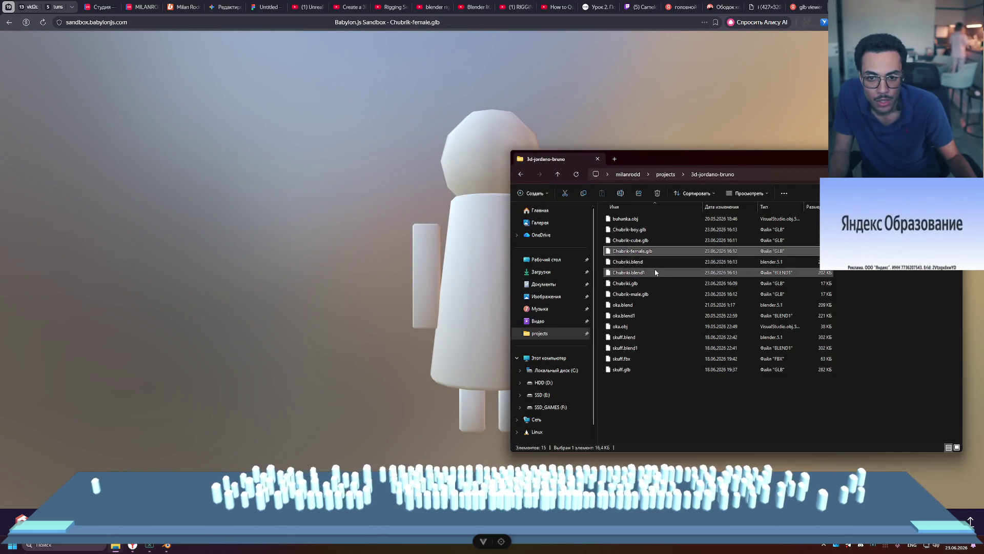
click(639, 284)
mouse_move(639, 286)
mouse_down()
mouse_move(633, 300)
mouse_move(419, 278)
mouse_up()
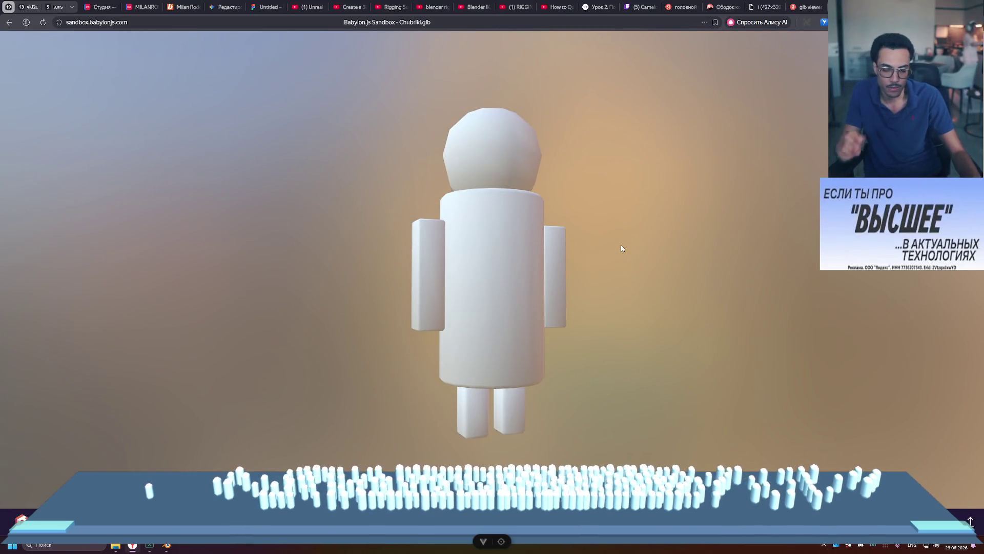
scroll(618, 254, down, 5)
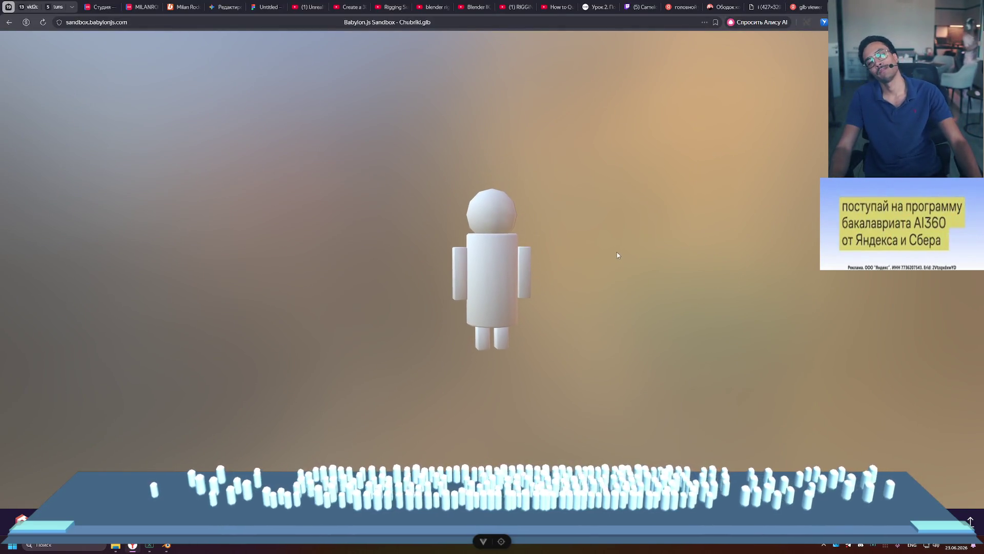
key(alt+Tab)
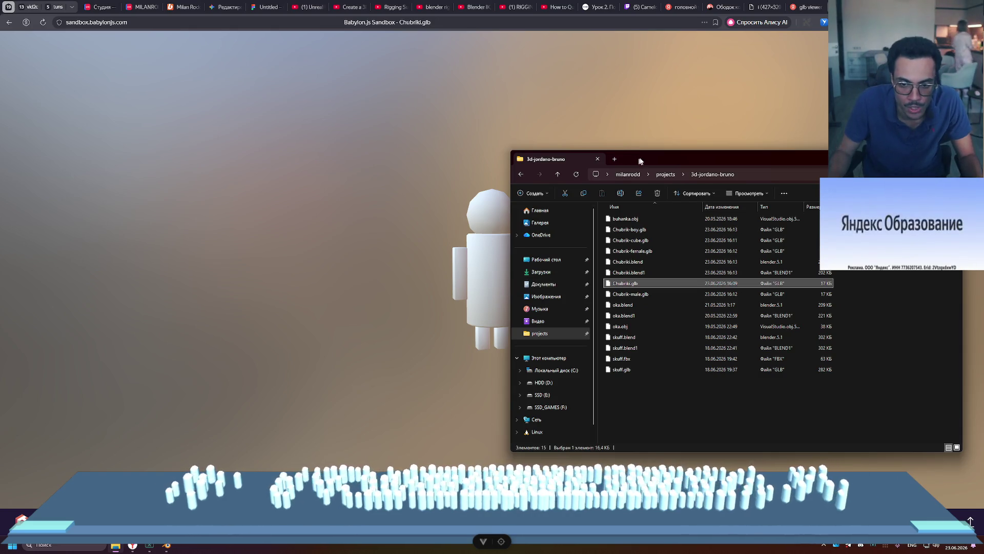
- Rename Chubriki.glb to Chubrik-.glb in File Explorer
drag(639, 161, 672, 150)
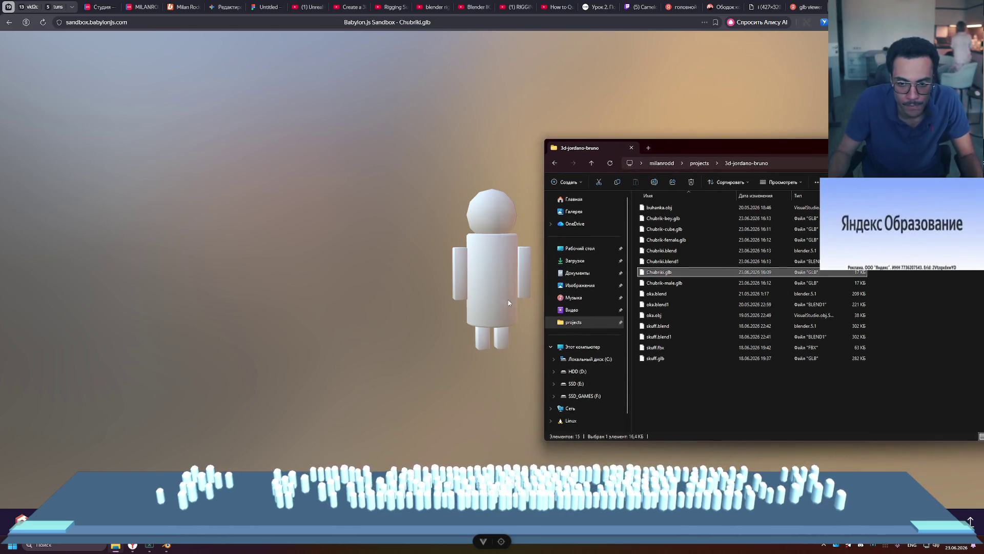
right_click(674, 273)
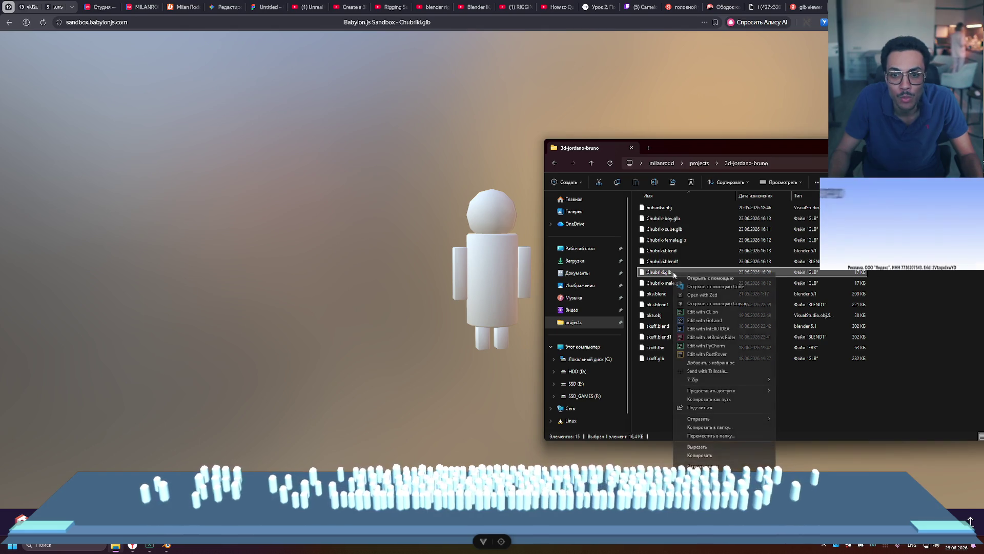
key(Escape)
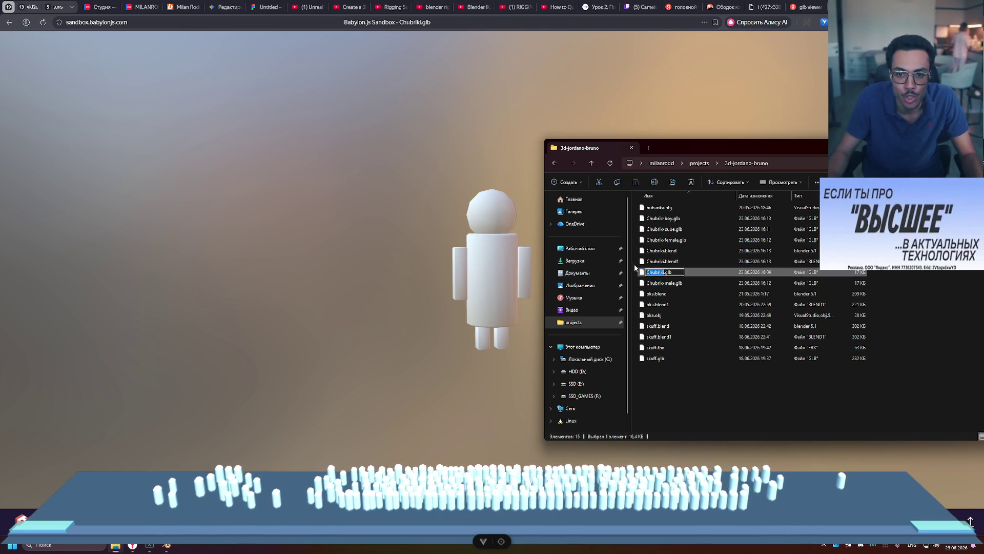
key(Right)
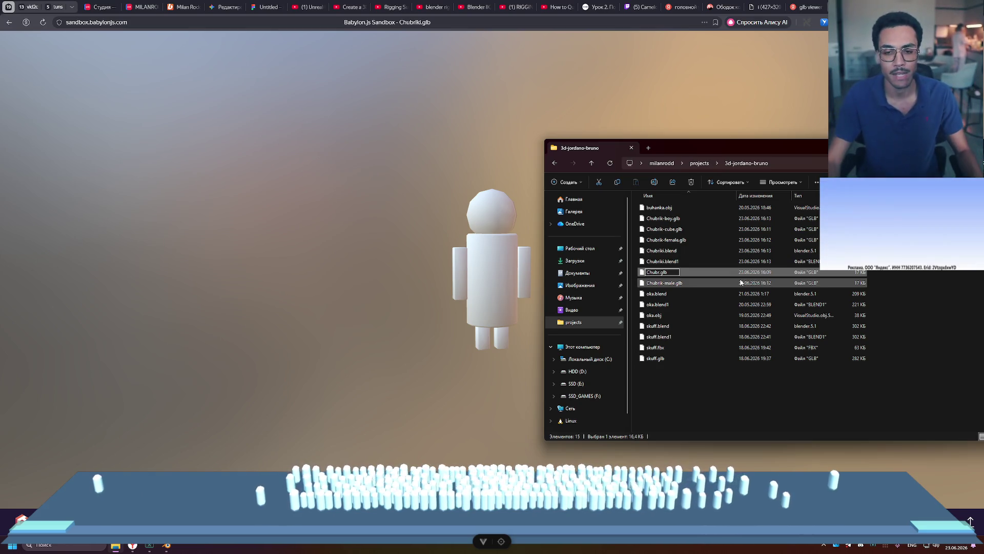
text(ik-)
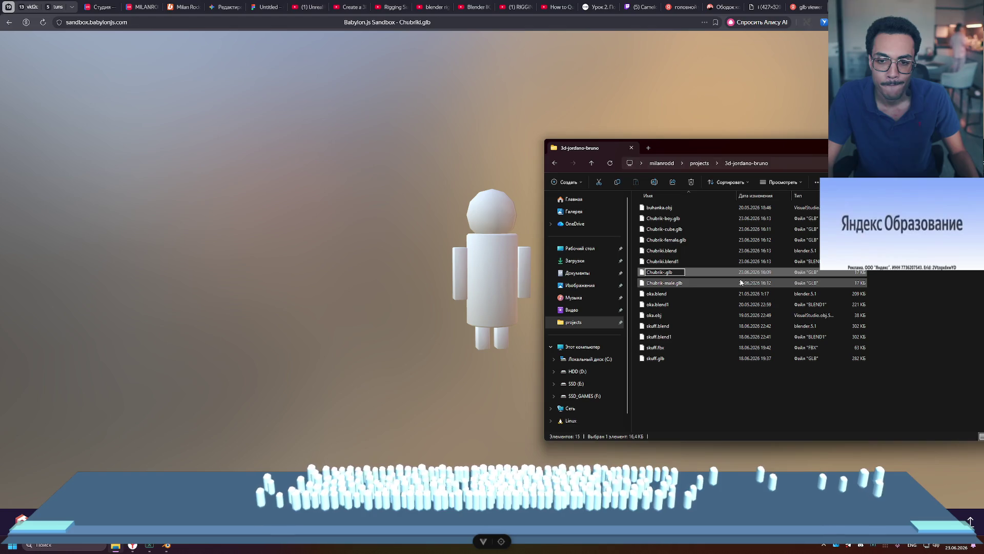
key(Return)
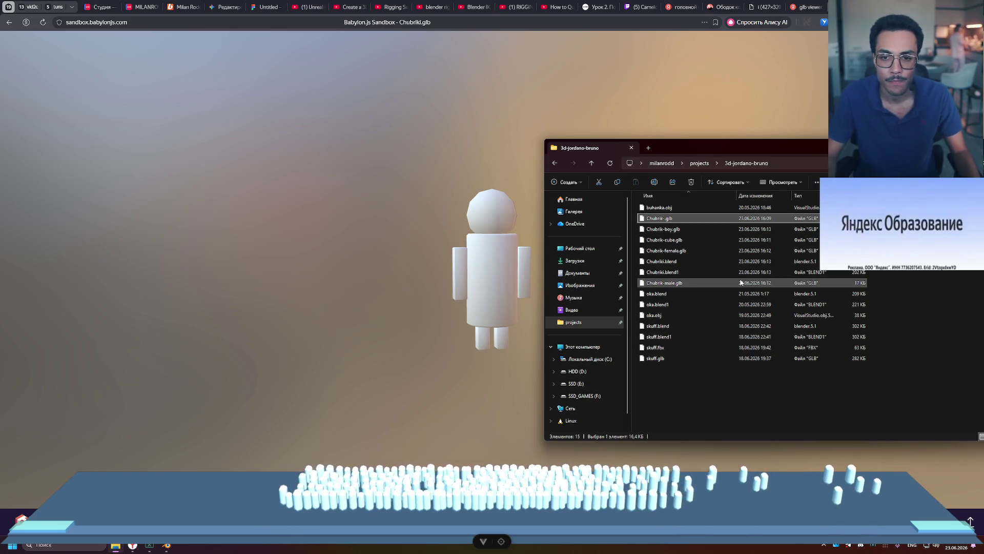
- Preview Chubrik-female.glb in the Babylon.js Sandbox
click(687, 250)
drag(675, 252, 569, 303)
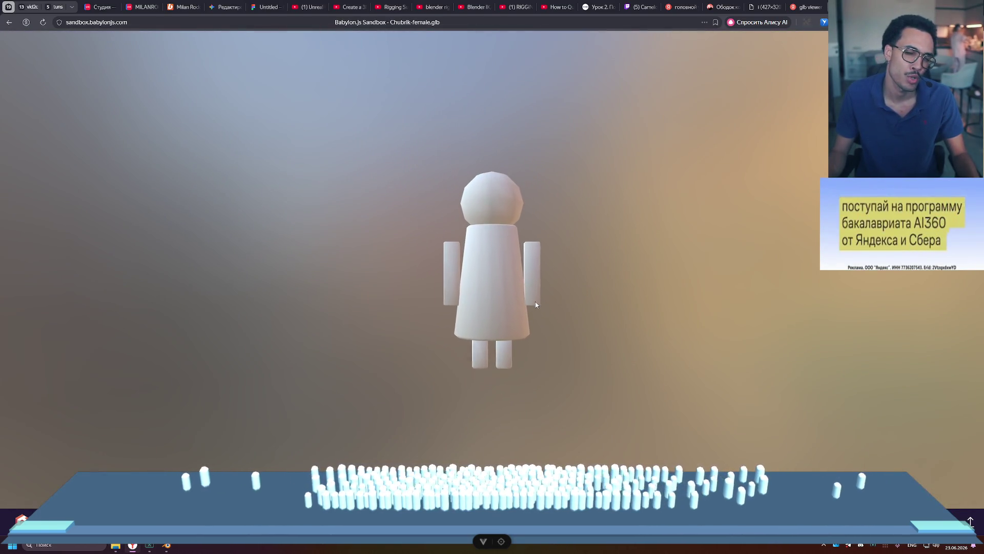
key(alt+Tab)
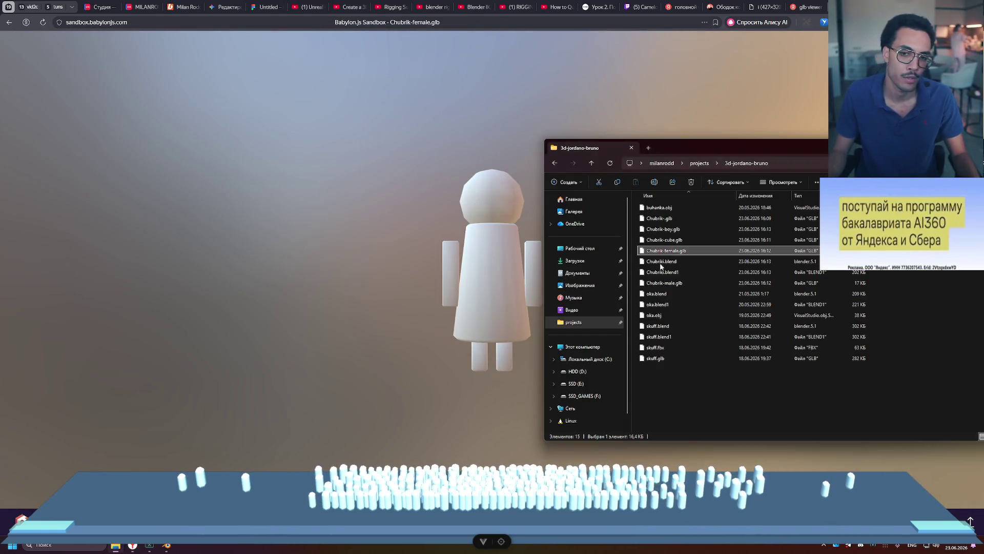
- Rename Chubrik-female.glb to Chubrik-girl.glb, then load Chubrik-.glb into the Sandbox
double_click(673, 252)
key(Escape)
right_click(674, 252)
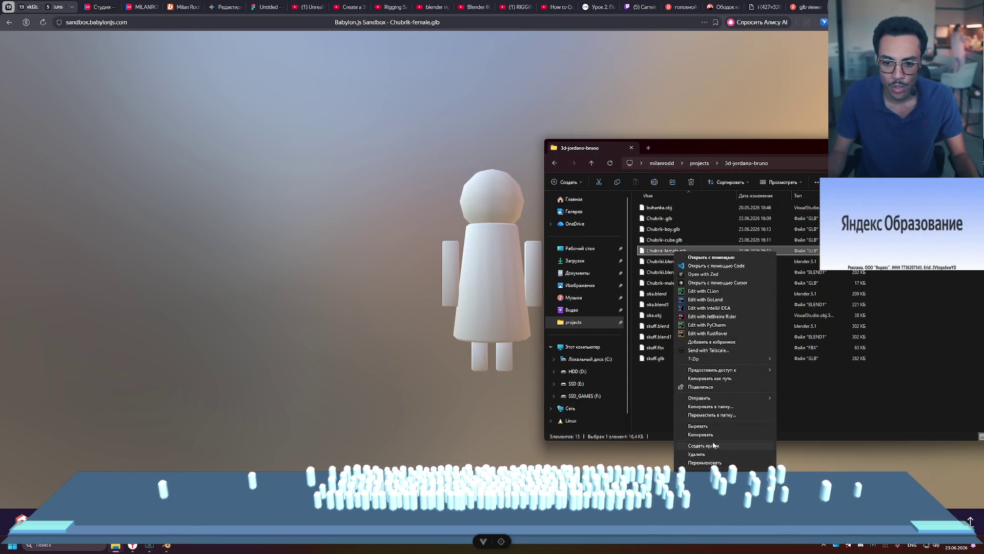
click(705, 462)
key(Right)
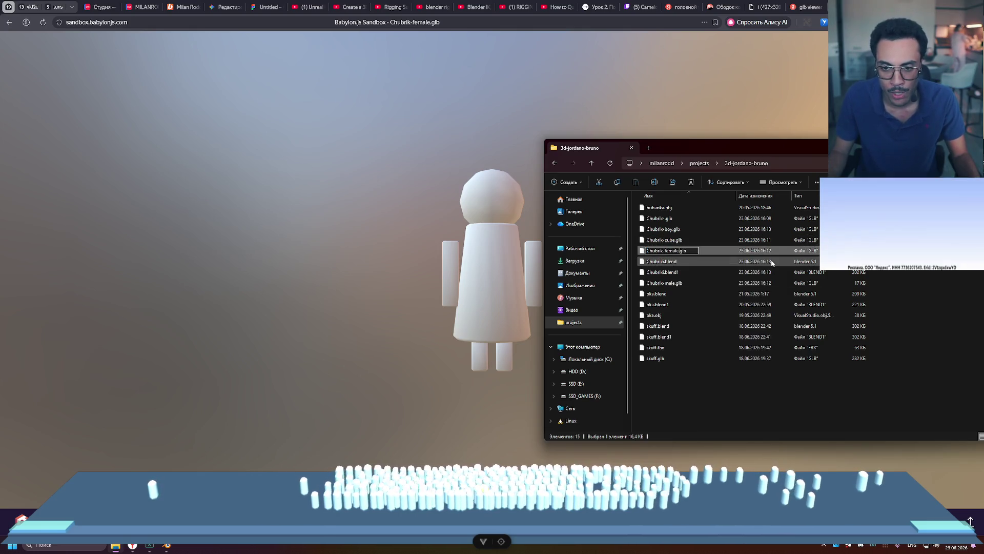
key(BackSpace)
key(BackSpace)
key(BackSpace)
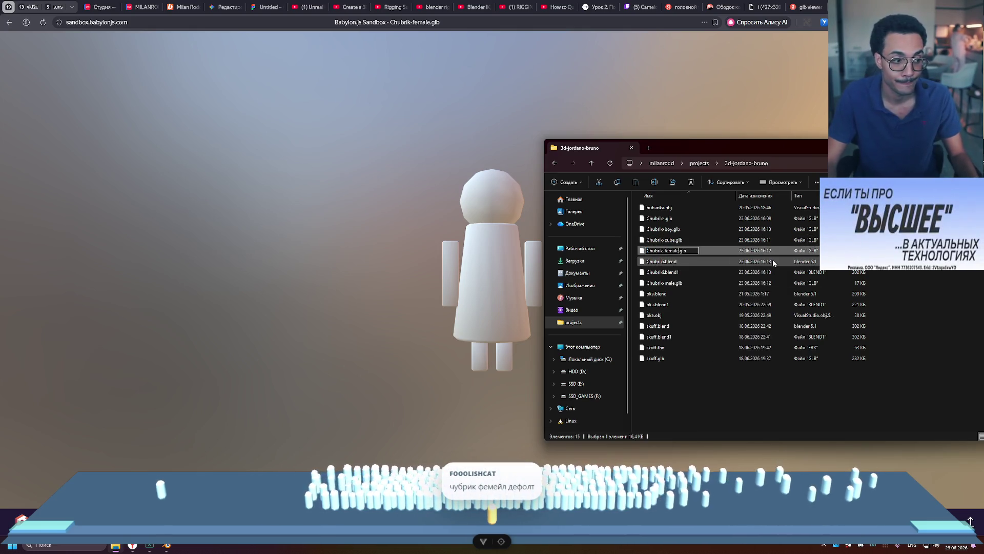
text(girl)
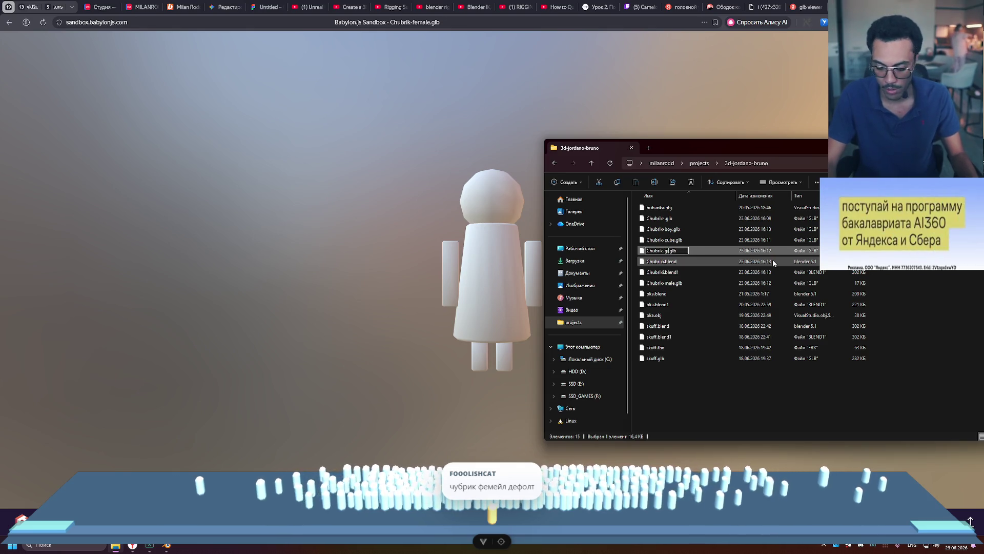
key(Return)
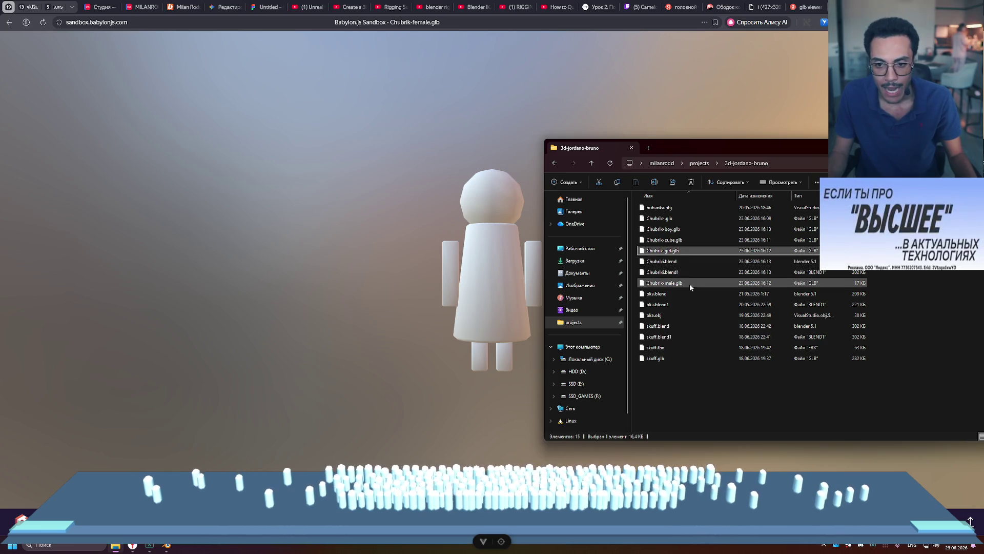
mouse_move(659, 218)
mouse_down()
mouse_move(548, 237)
mouse_move(664, 326)
mouse_up()
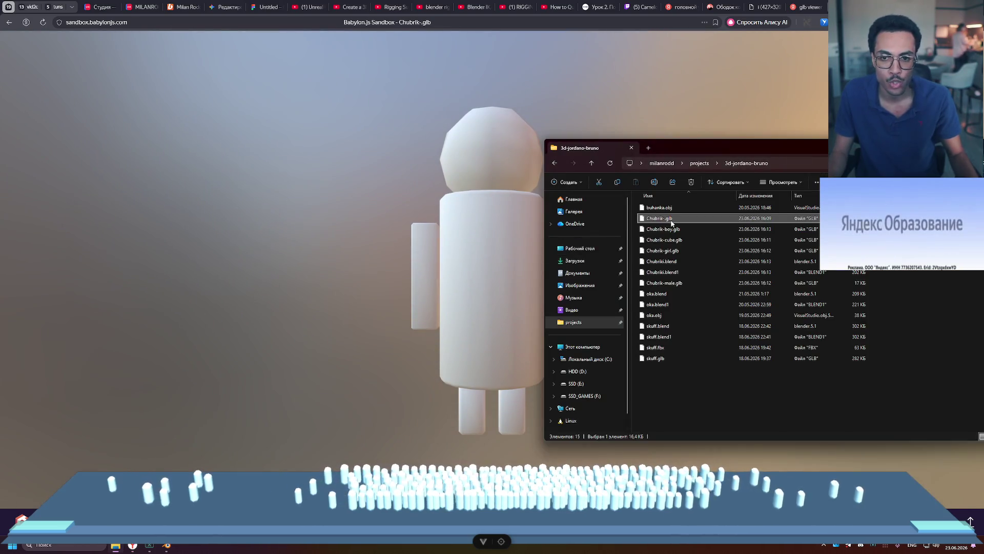
- Rename Chubrik-.glb to Chubrik-female.glb
double_click(666, 220)
key(Escape)
right_click(665, 220)
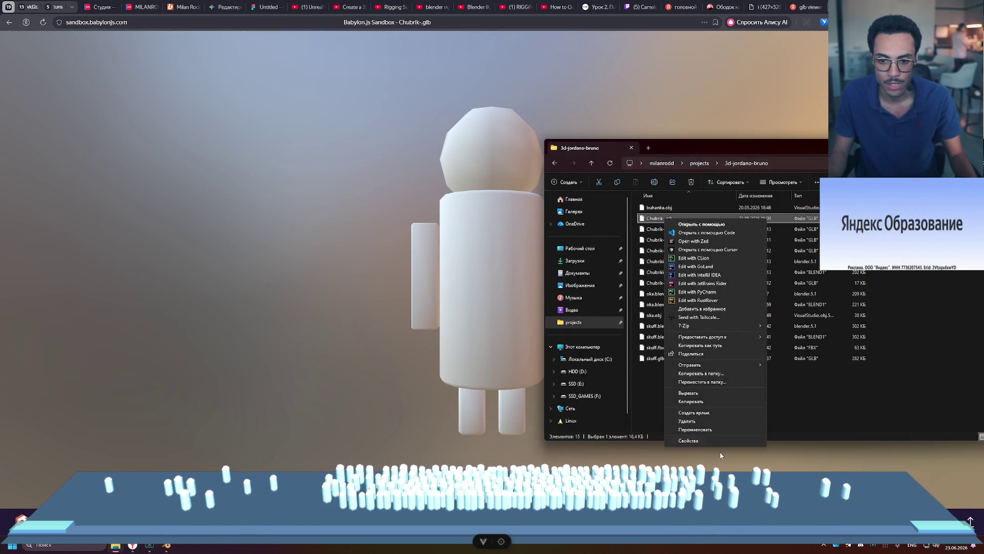
click(667, 220)
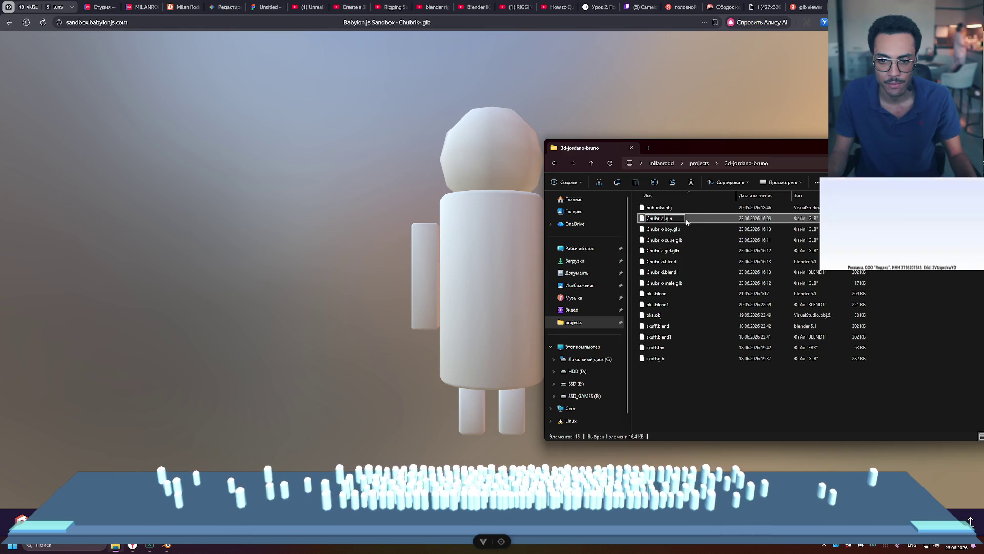
text(female)
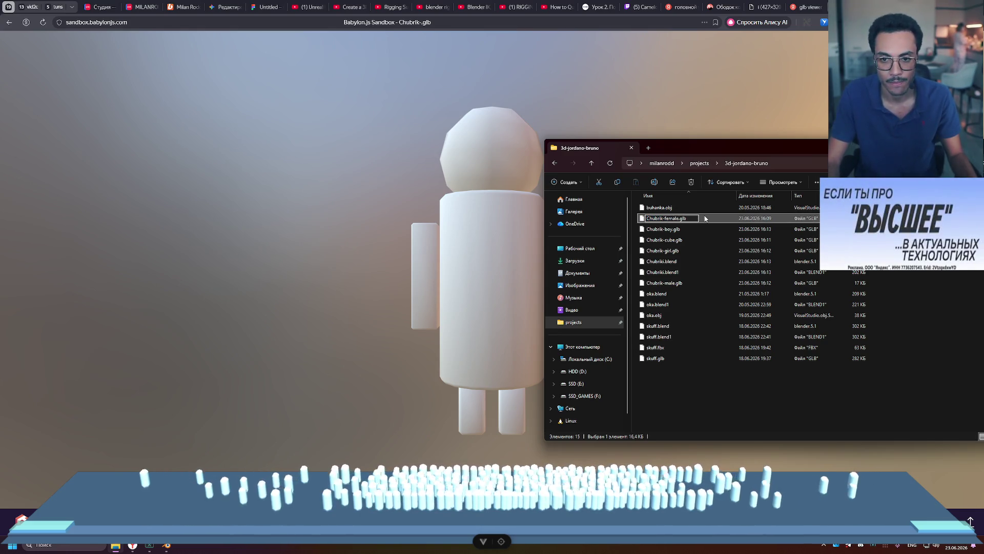
key(Return)
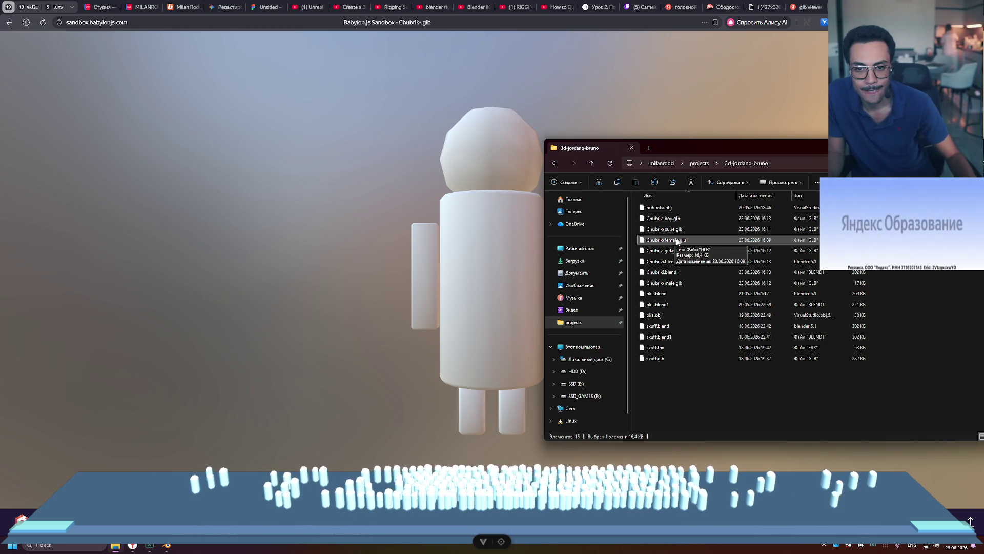
- Preview Chubrik-cube.glb in the Sandbox, then rename it to Chubrik.glb
drag(680, 228, 518, 246)
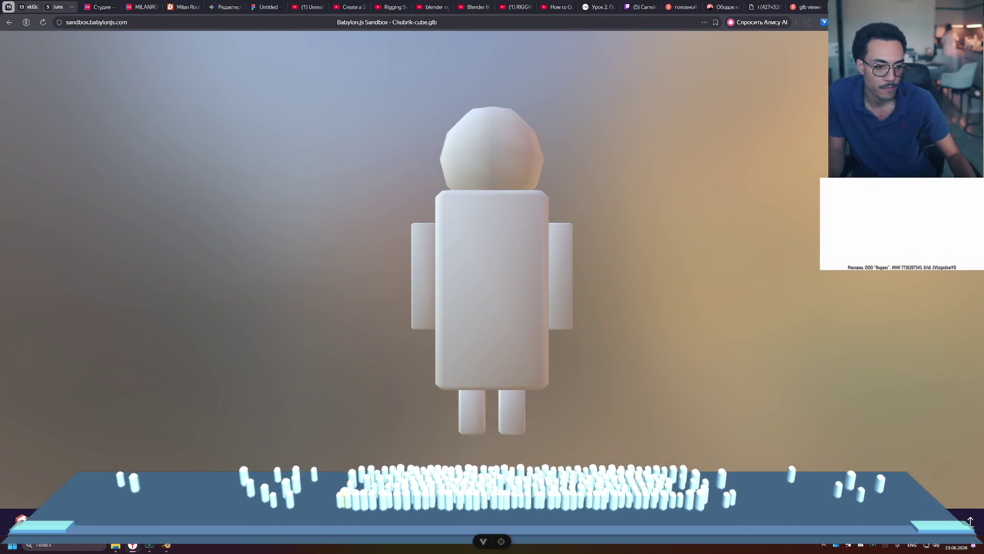
key(alt+Tab)
right_click(678, 230)
click(748, 439)
key(Right)
key(BackSpace)
key(BackSpace)
key(BackSpace)
key(BackSpace)
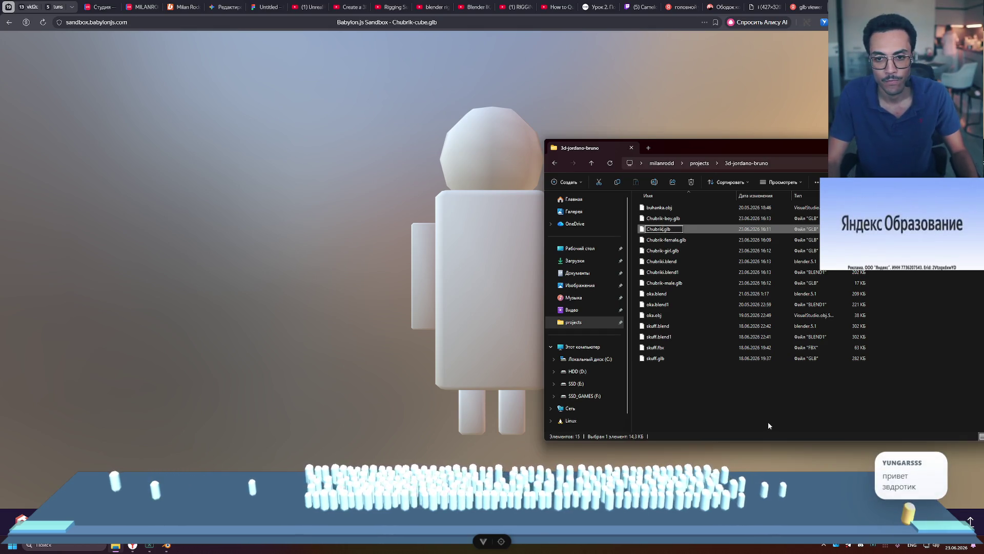
key(Return)
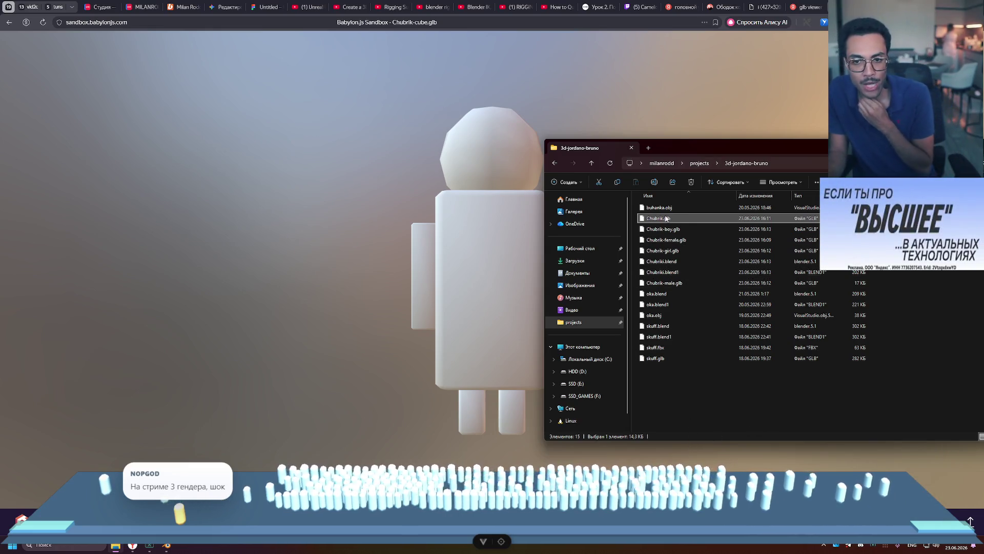
- Load Chubrik-boy.glb, Chubrik-girl.glb, Chubrik-male.glb and Chubrik-female.glb into the Sandbox in turn
mouse_move(666, 229)
mouse_down()
mouse_move(649, 218)
mouse_move(391, 373)
mouse_up()
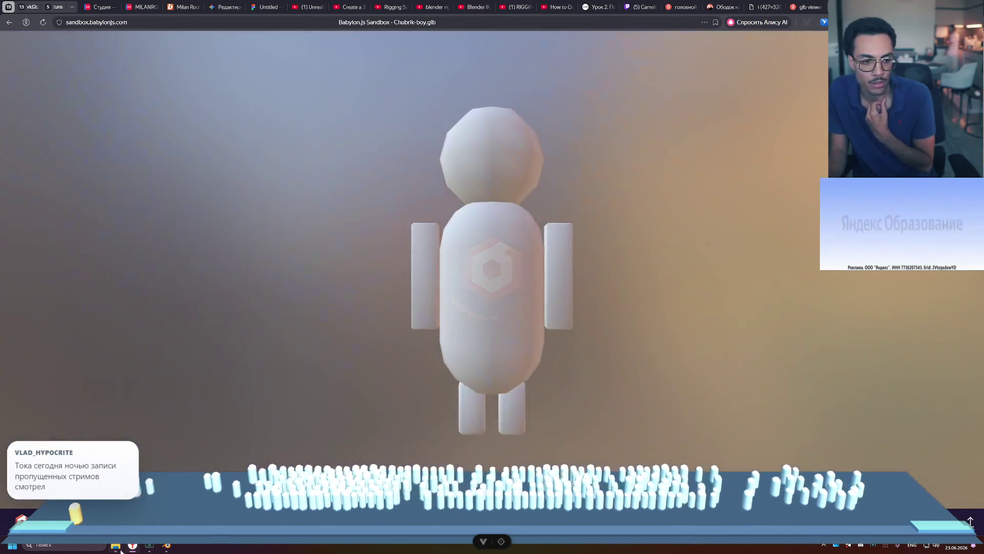
click(115, 546)
drag(662, 250, 431, 251)
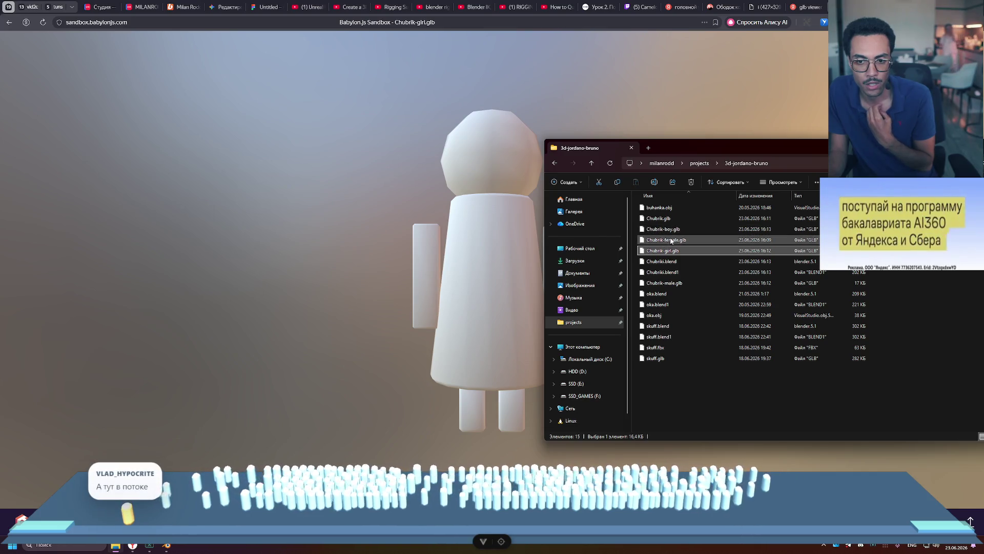
drag(664, 282, 450, 285)
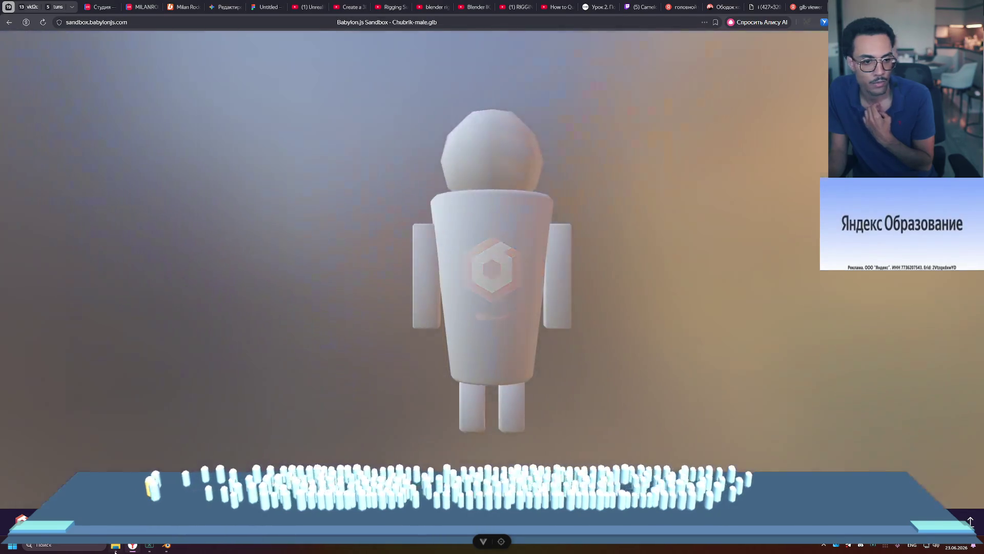
drag(489, 247, 412, 245)
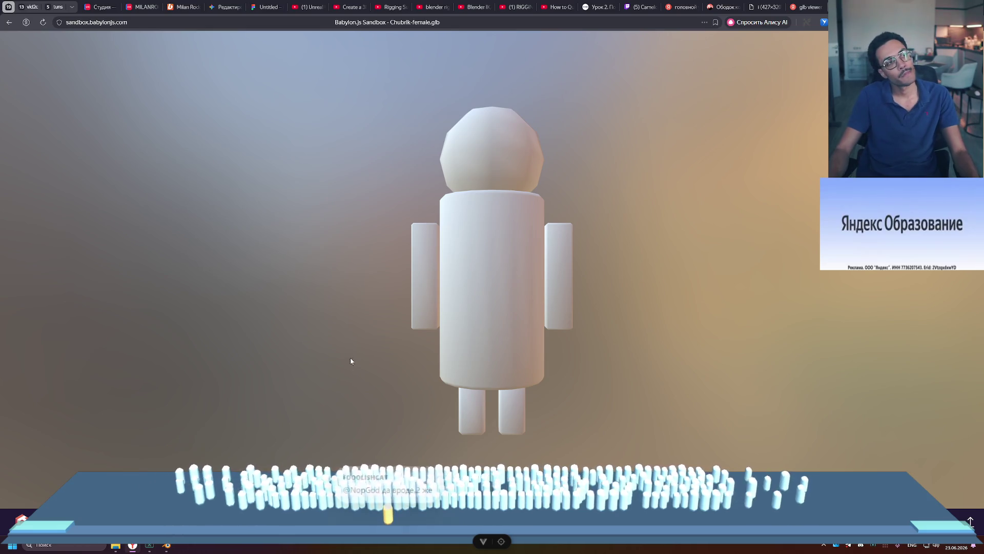
click(116, 545)
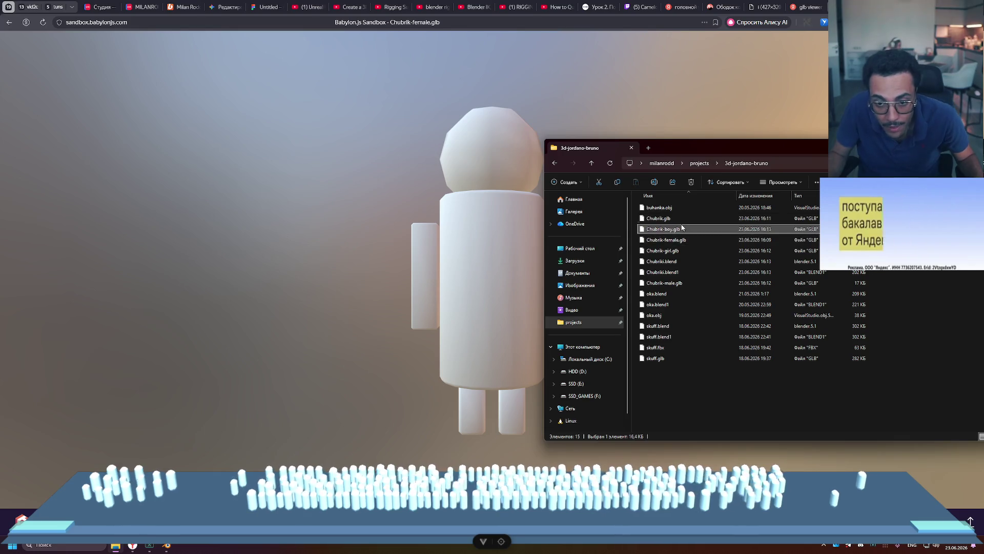
- Select the five GLB files, Chubrik.glb through Chubrik-male.glb, and drop them into the sandbox
click(681, 221)
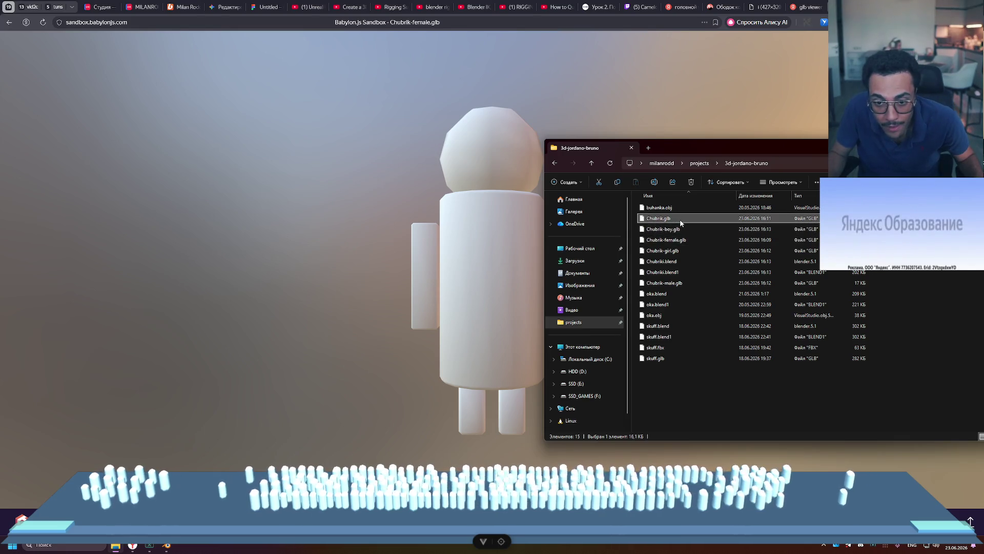
shift+click(697, 251)
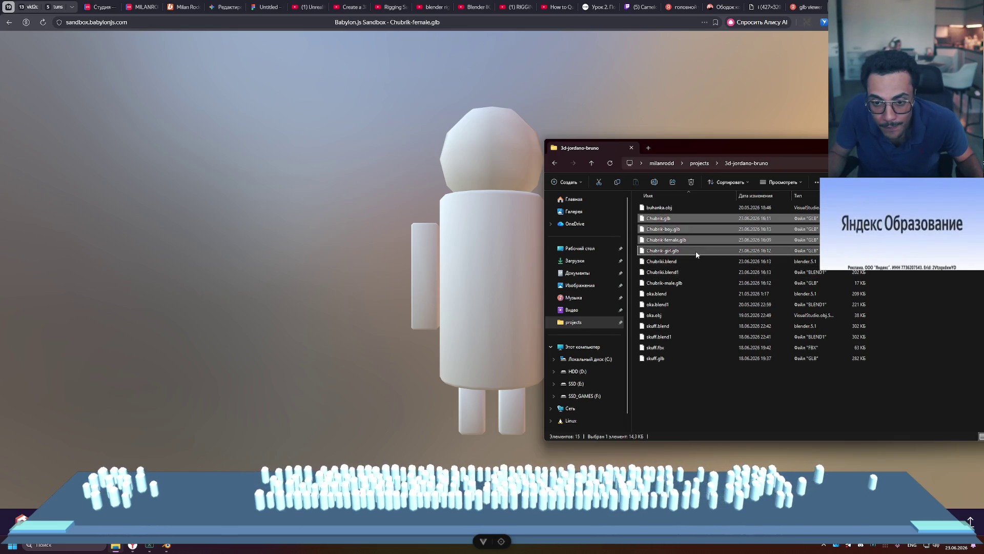
ctrl+click(698, 283)
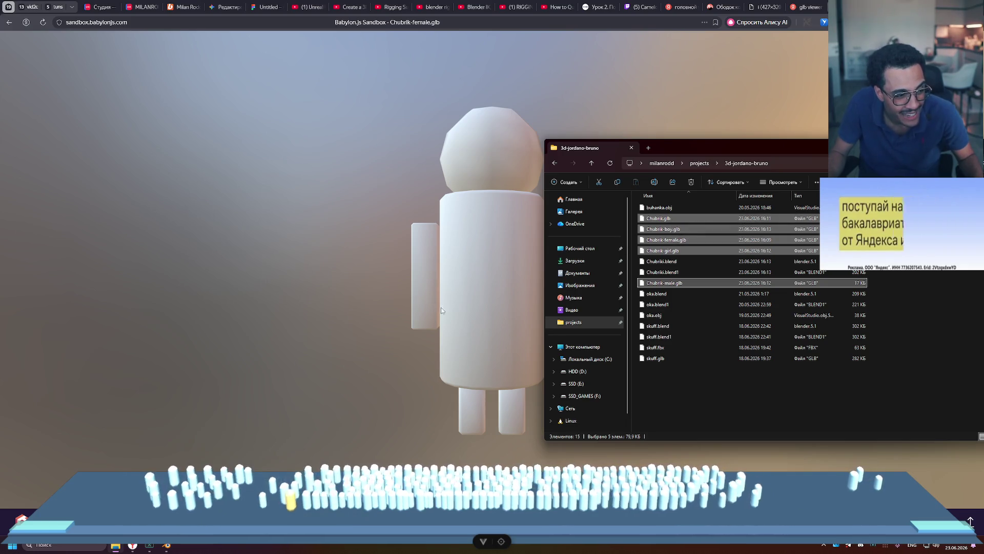
drag(661, 222, 689, 222)
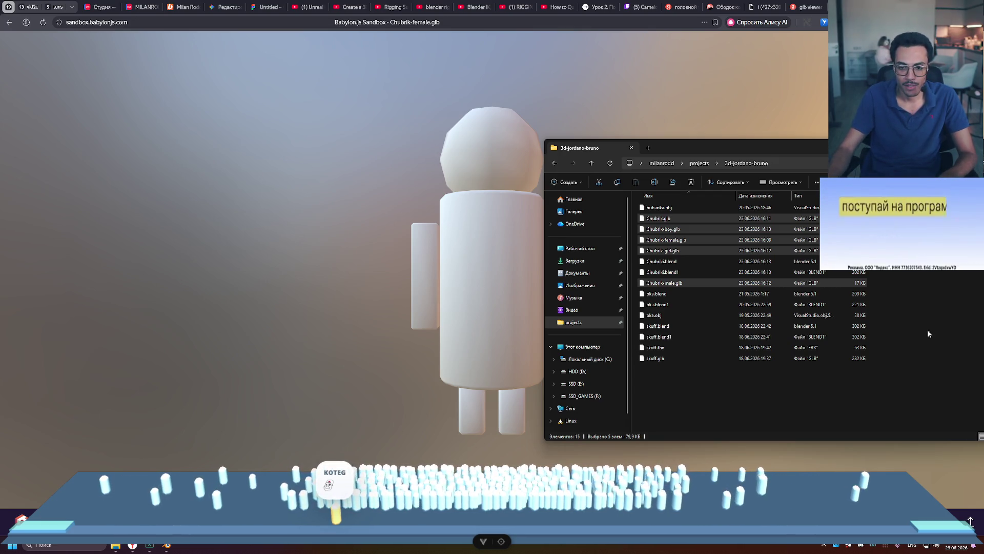
- Clear the file selection, move the project folder window to the screen centre, and minimize it
click(780, 408)
drag(919, 151, 678, 149)
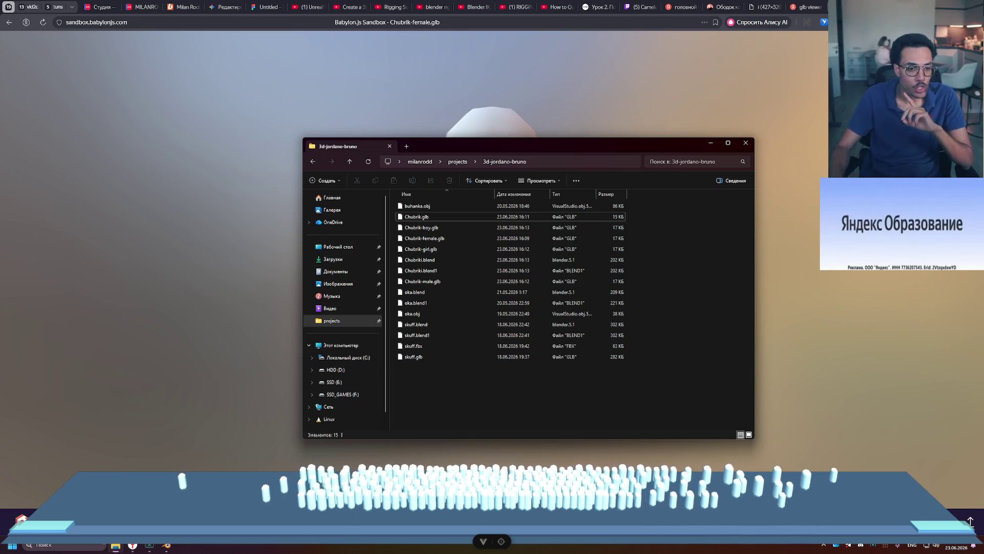
click(122, 549)
click(122, 548)
- Minimize the project folder, return to Blender, select the hat and open the File menu
click(132, 548)
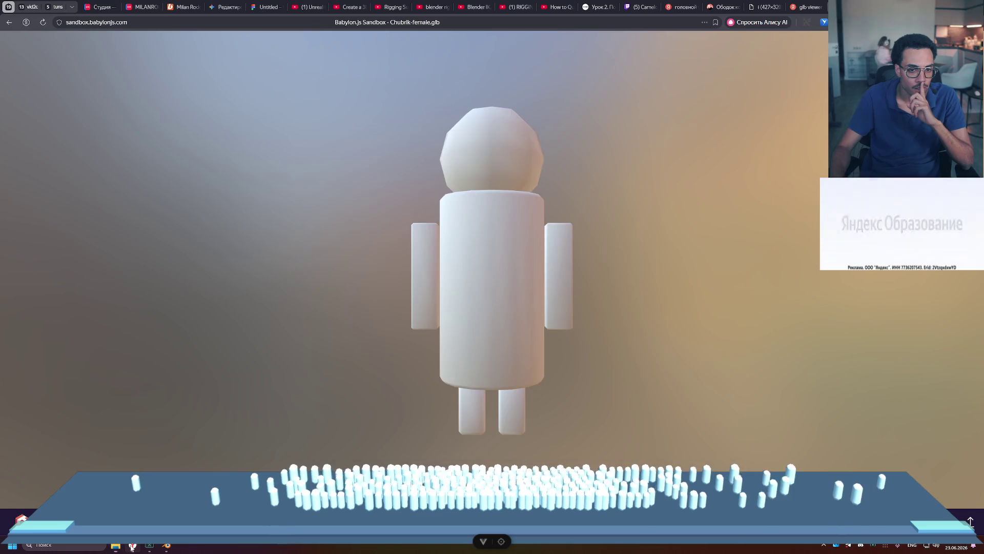
click(167, 545)
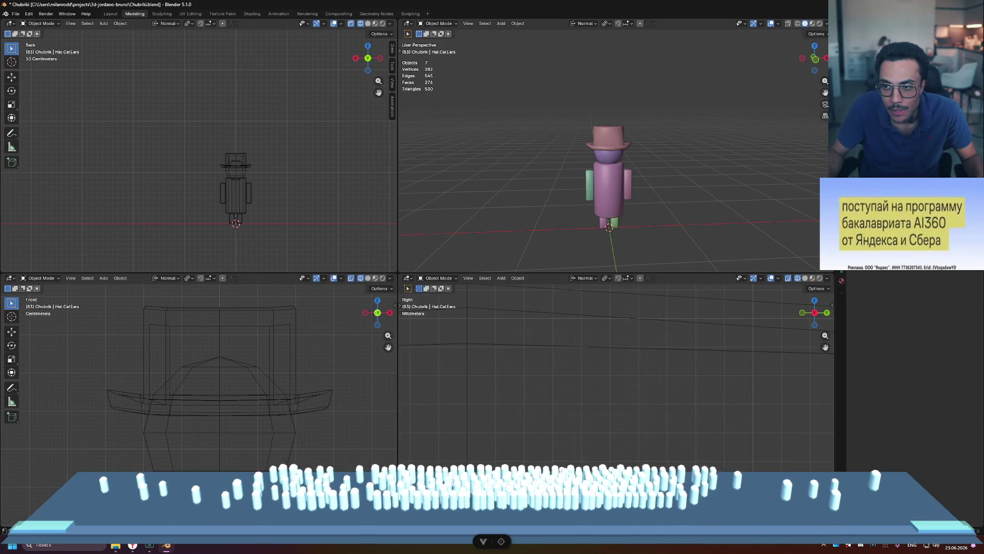
click(609, 138)
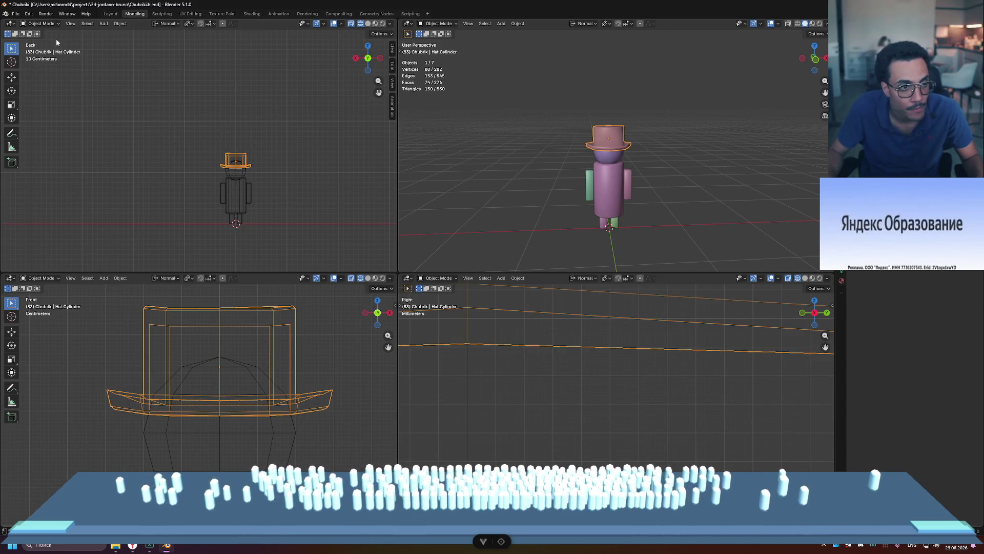
click(16, 14)
- Export the selected hat via glTF 2.0 as the binary file Hat-cylinder.glb
mouse_move(77, 132)
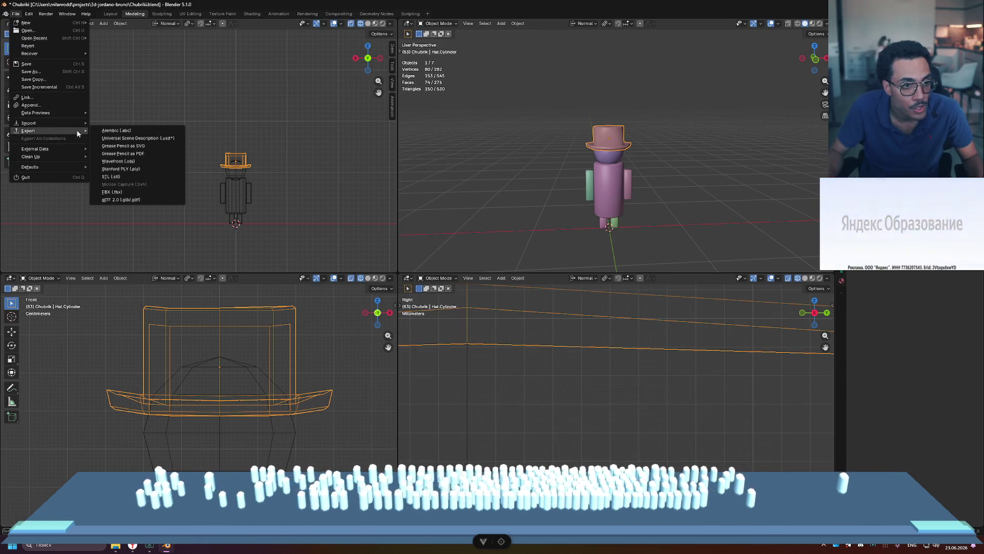
click(145, 199)
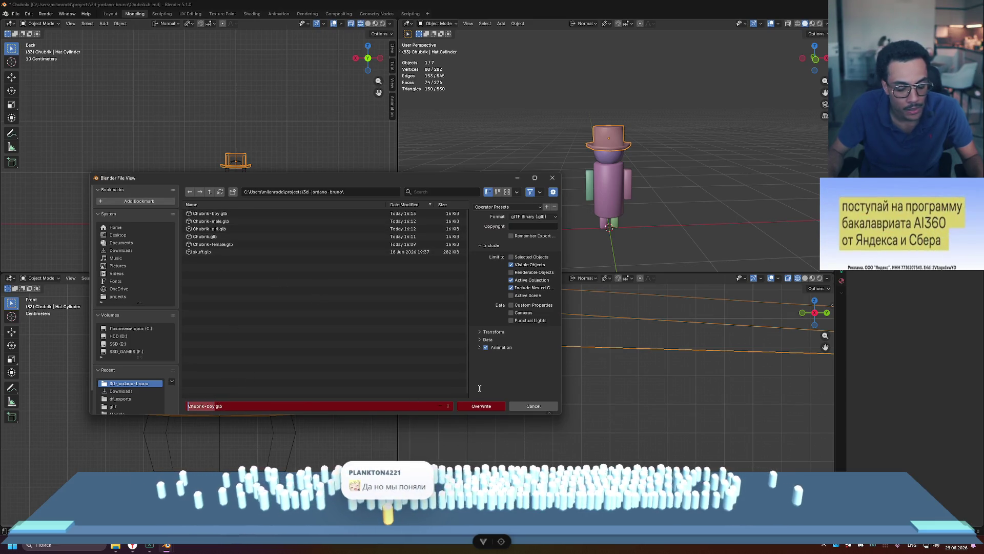
text(Hat)
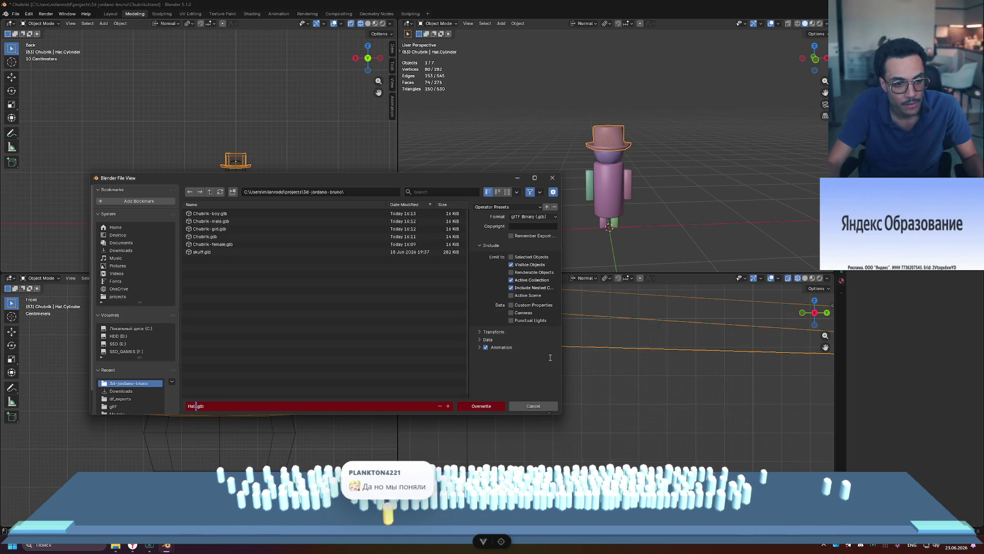
text(-cy)
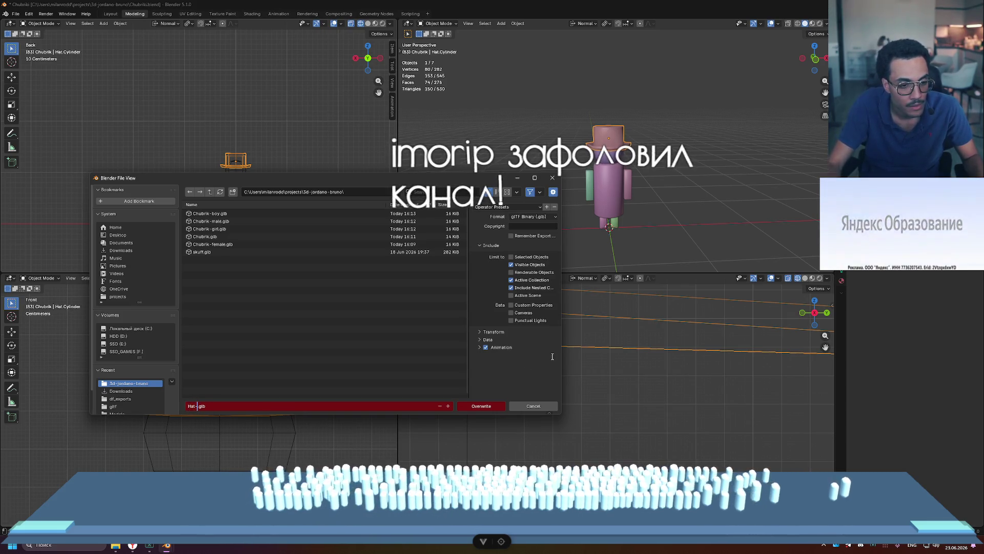
text(linder)
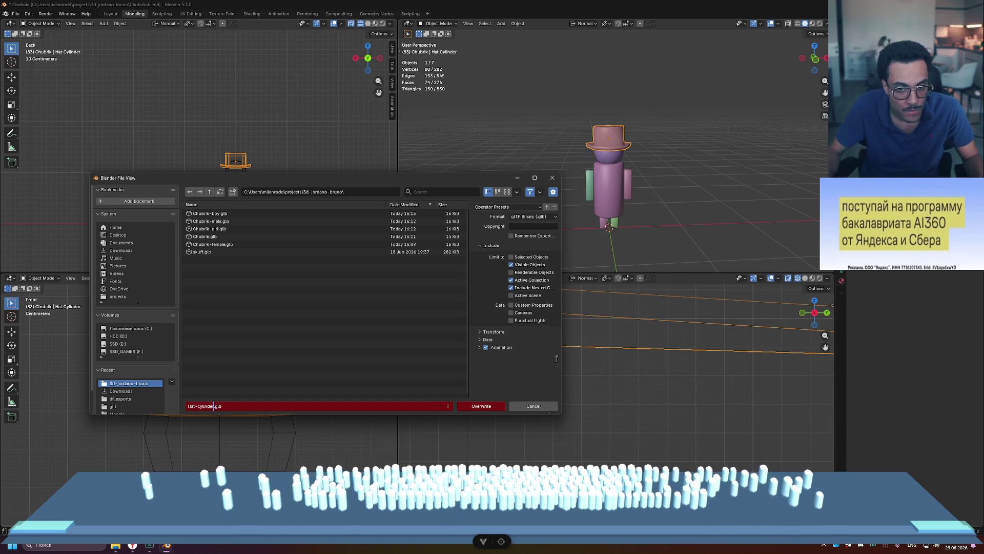
key(Return)
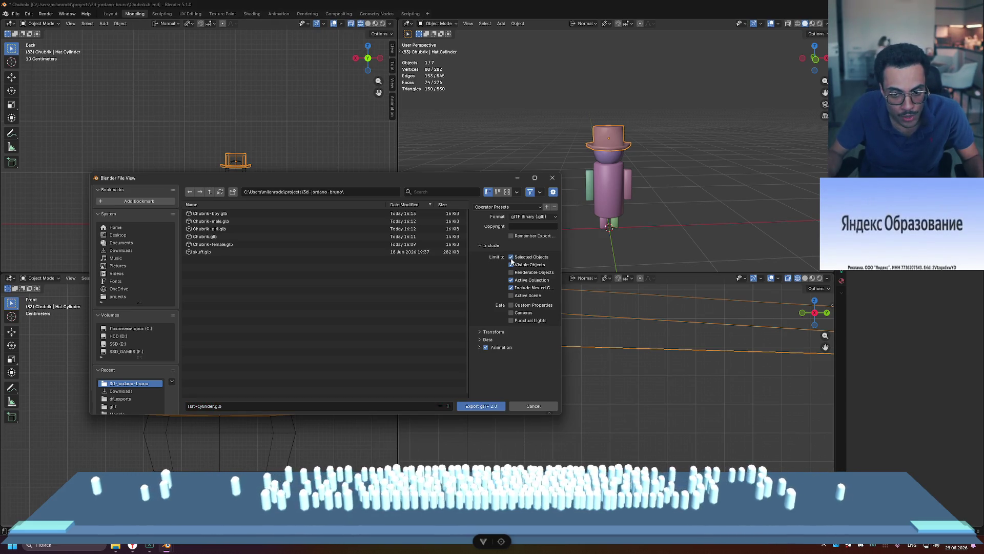
click(489, 409)
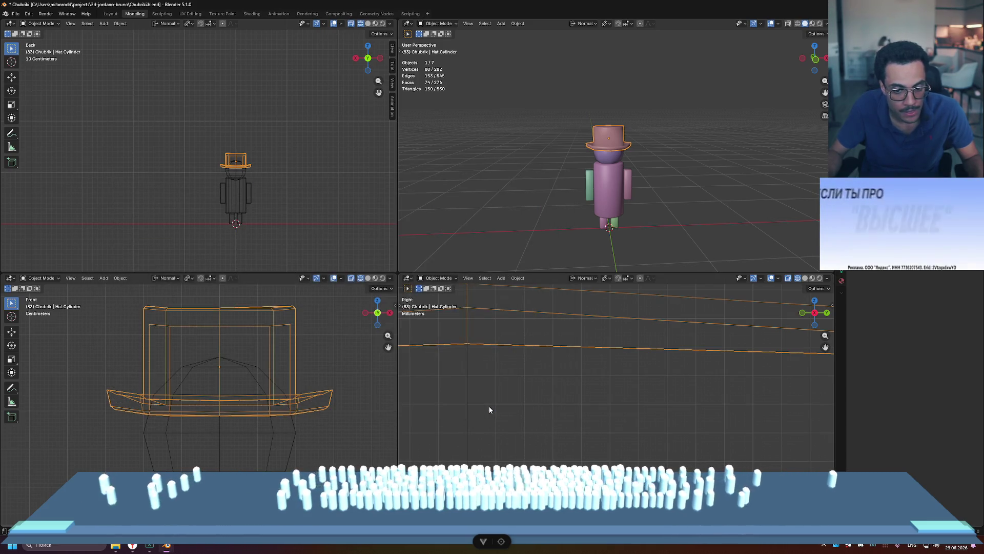
- Drag Hat-cylinder.glb from the project folder into the Babylon.js Sandbox, then switch back to Blender
click(115, 546)
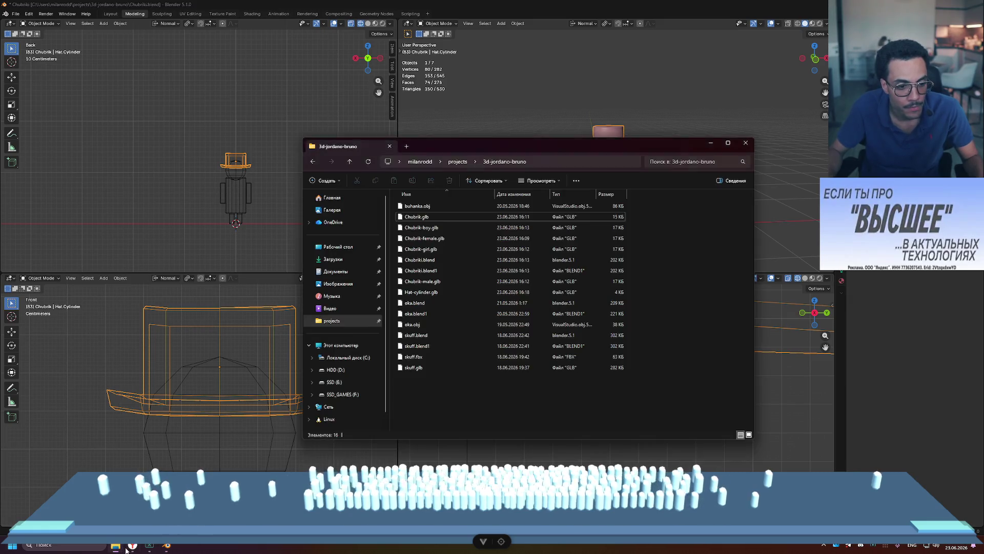
click(132, 545)
click(115, 545)
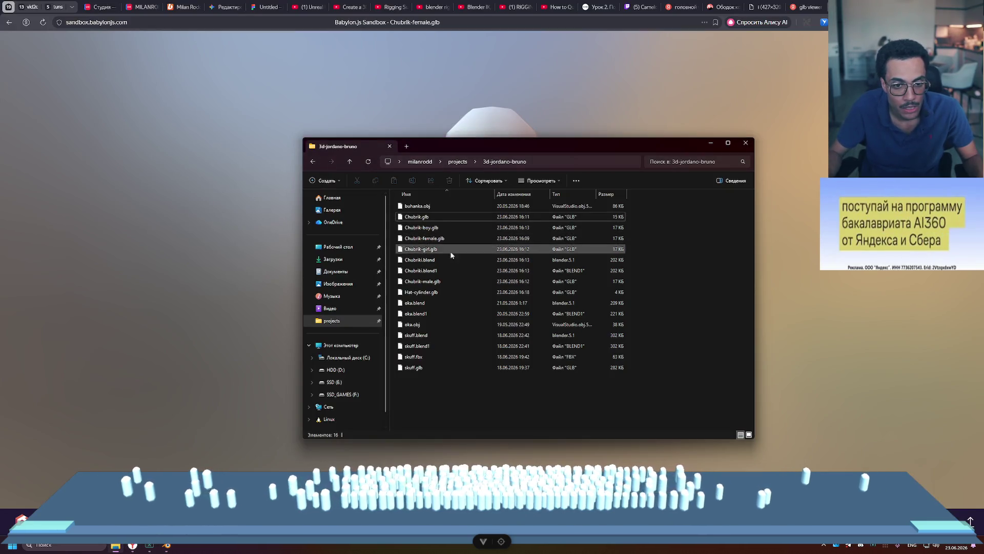
click(395, 292)
mouse_move(394, 293)
mouse_down()
mouse_move(279, 280)
mouse_move(263, 294)
mouse_move(564, 313)
mouse_move(518, 324)
mouse_up()
key(alt+Tab)
key(alt+Tab)
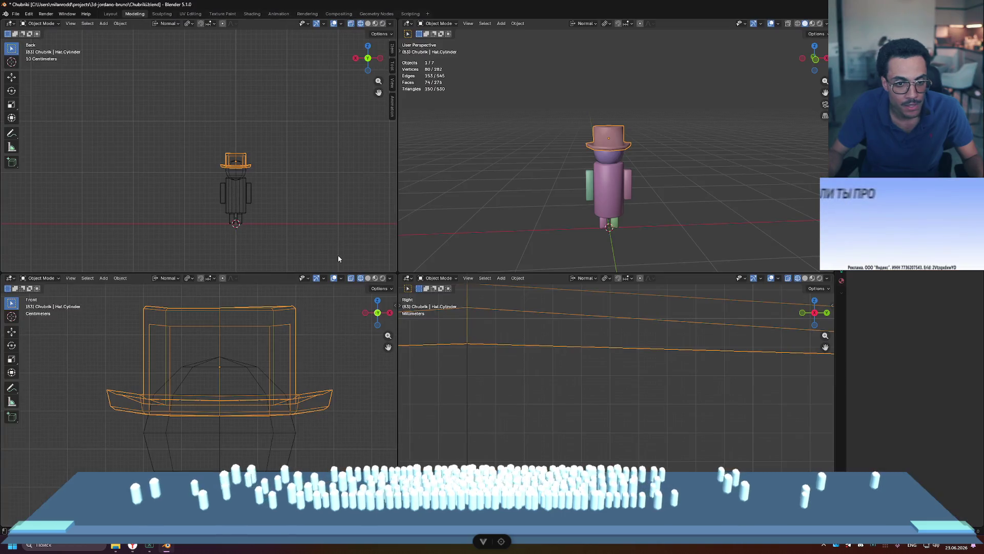
- Review the glTF export's Data, Scene Graph and Animation options, then cancel the export
click(14, 15)
mouse_move(72, 132)
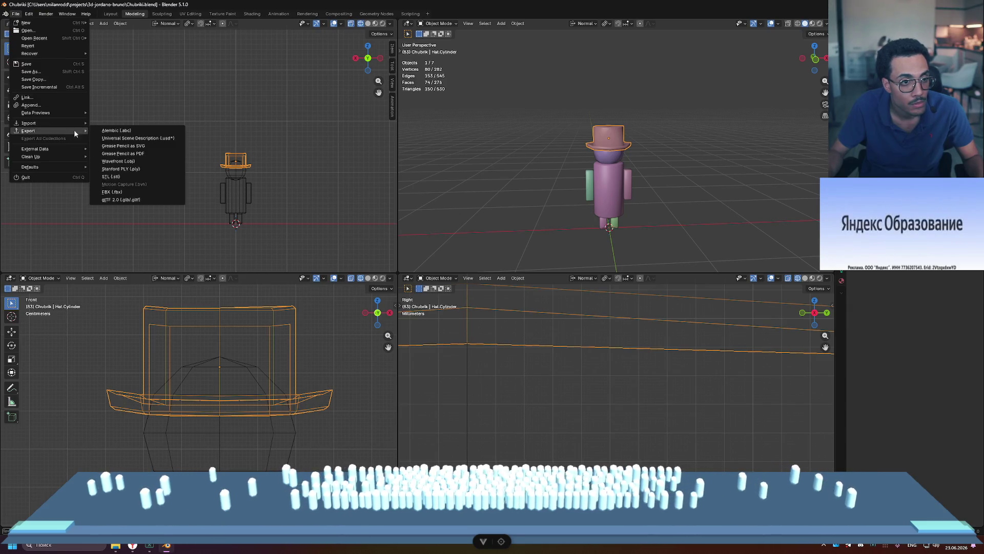
click(142, 200)
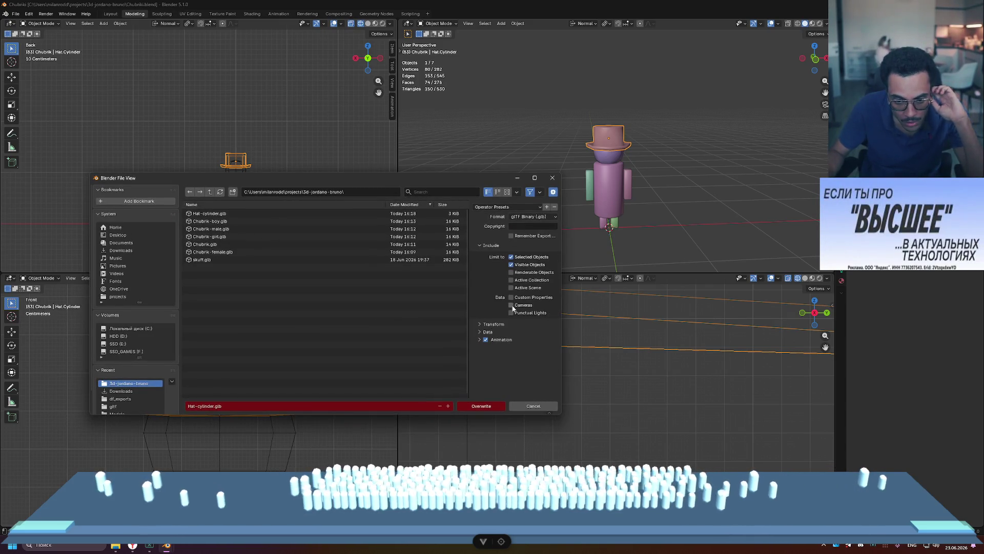
click(481, 332)
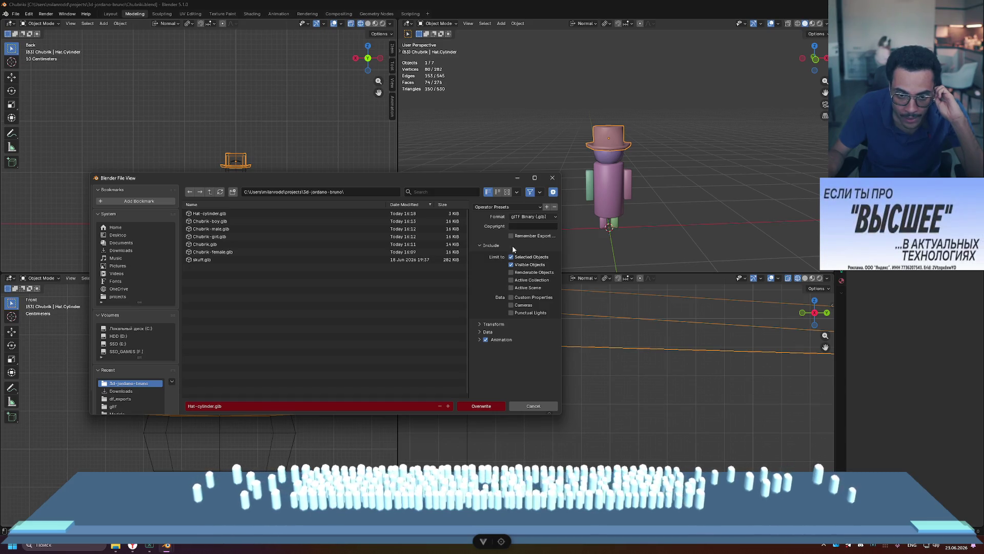
drag(481, 324, 485, 350)
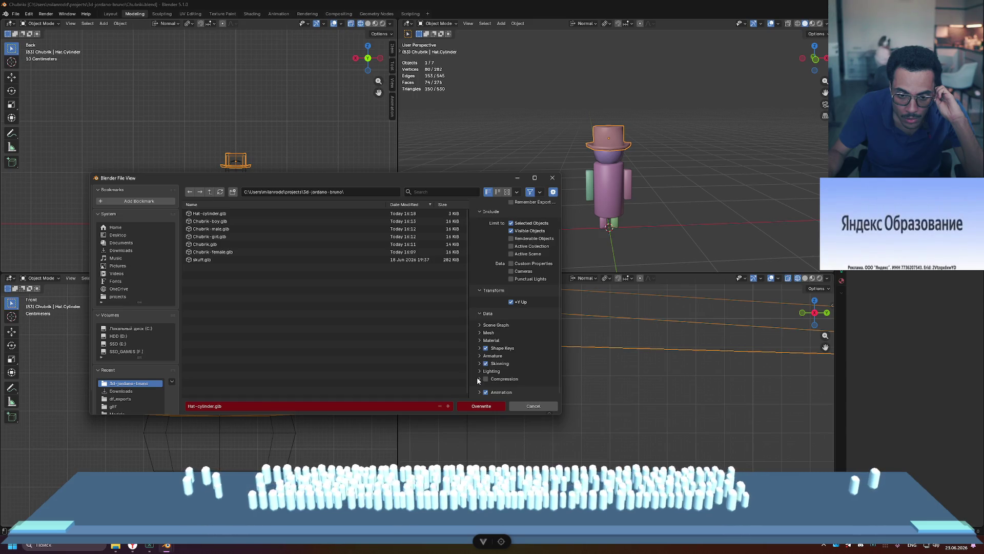
click(480, 325)
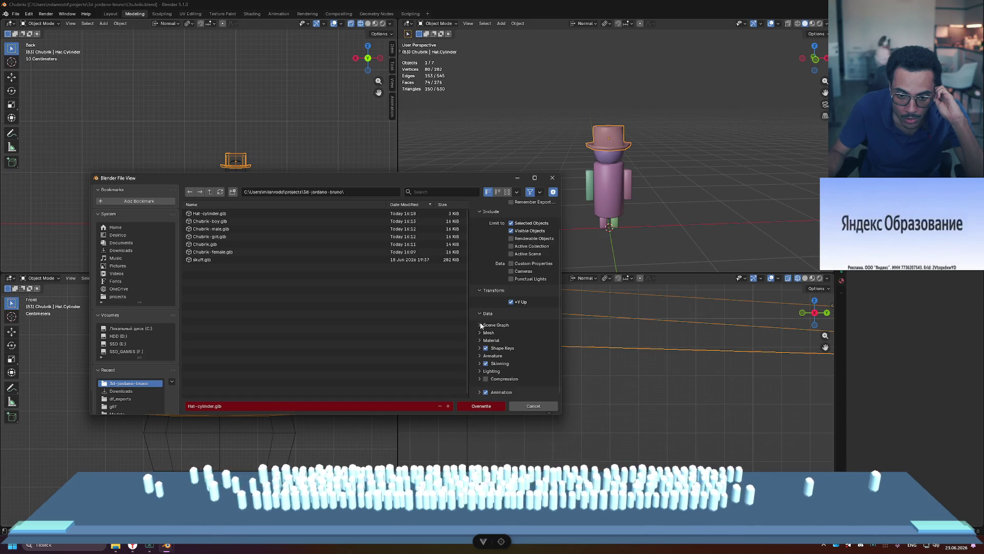
click(480, 392)
scroll(478, 390, down, 5)
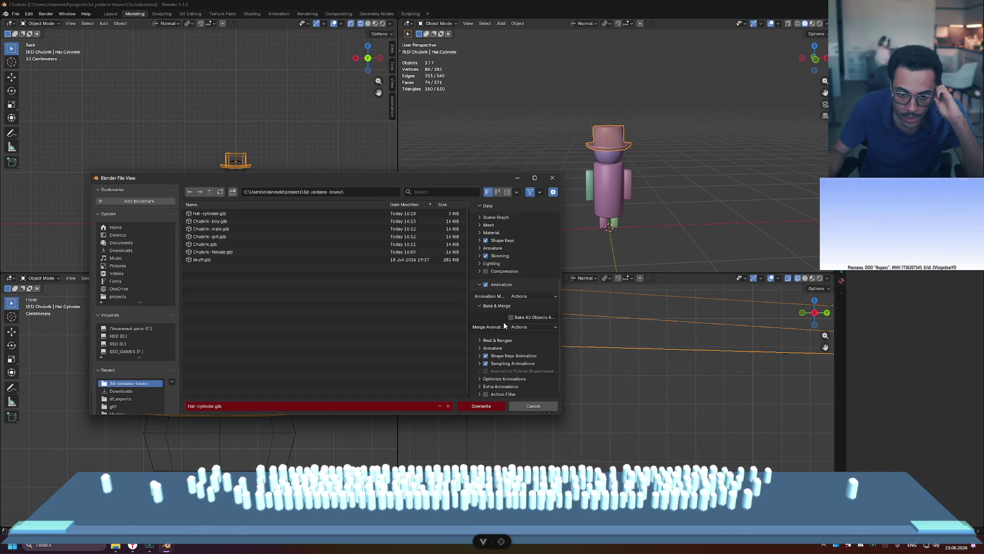
scroll(507, 308, up, 5)
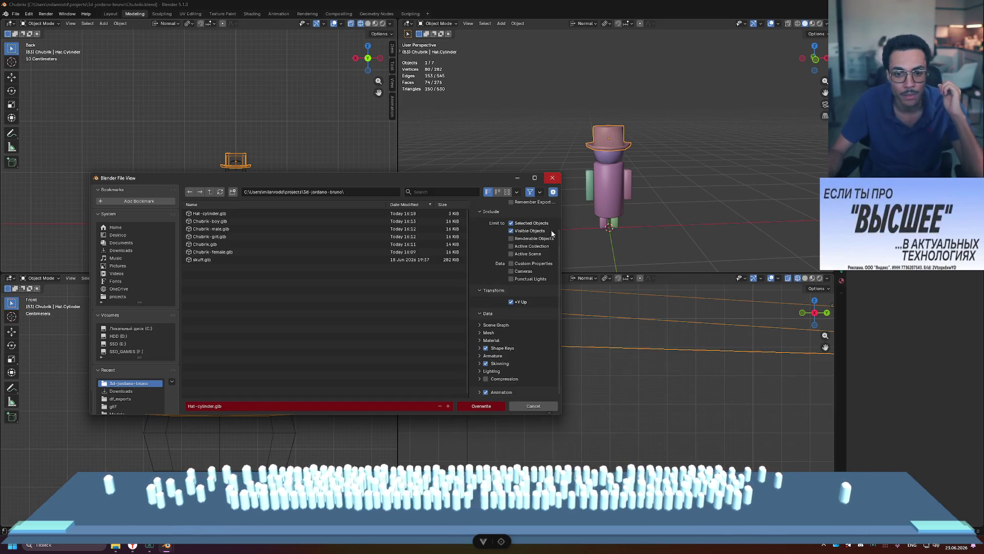
click(552, 177)
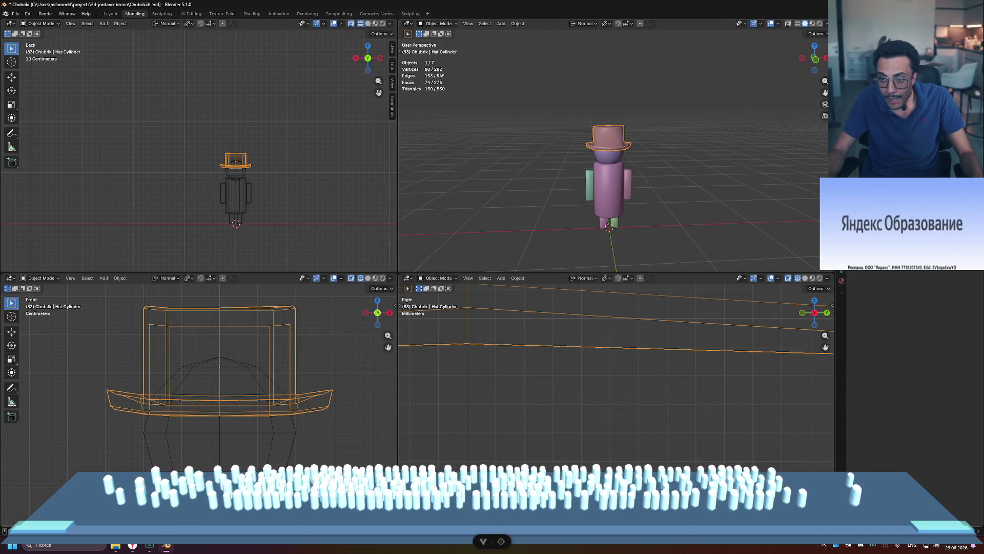
- Deselect the hat in the viewport, then select it again
click(667, 127)
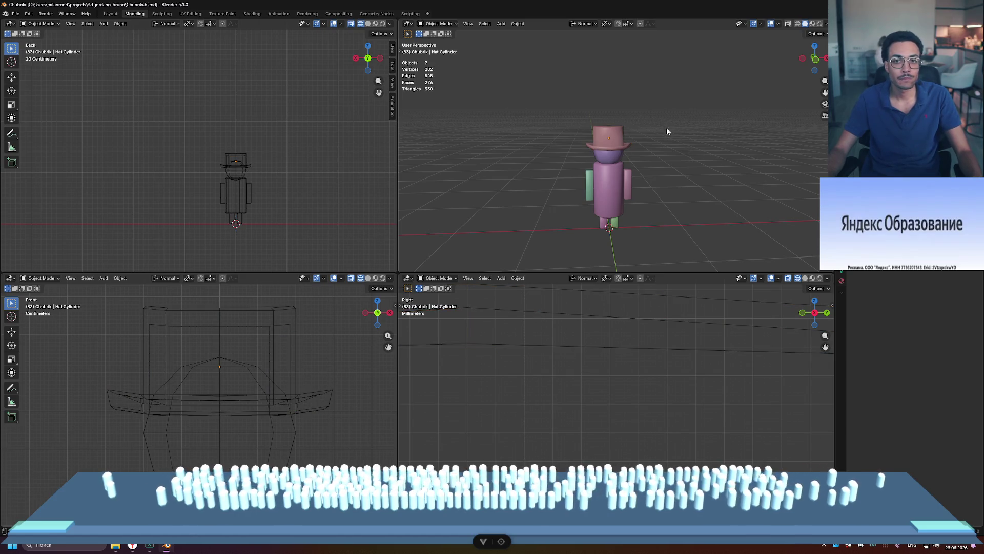
key(ctrl+z)
click(711, 82)
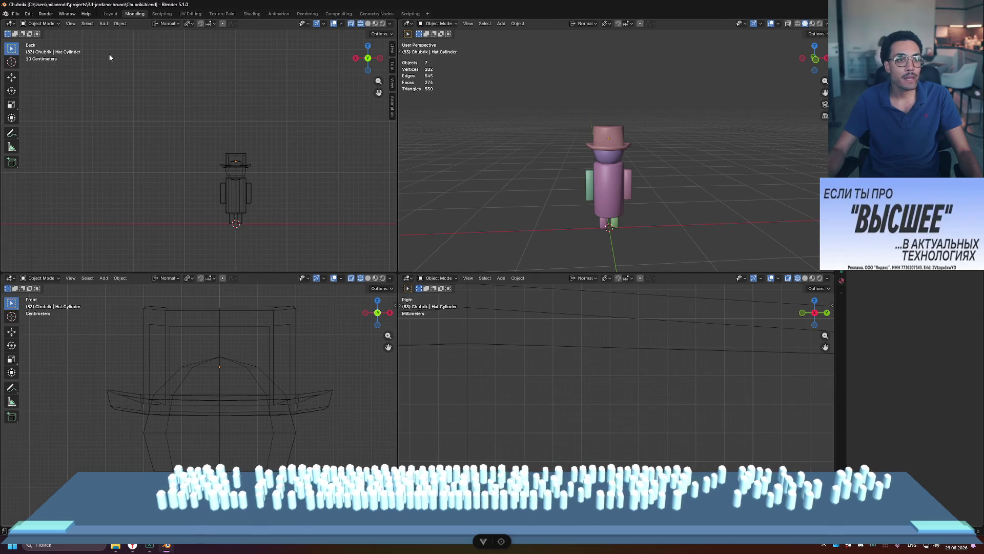
click(29, 14)
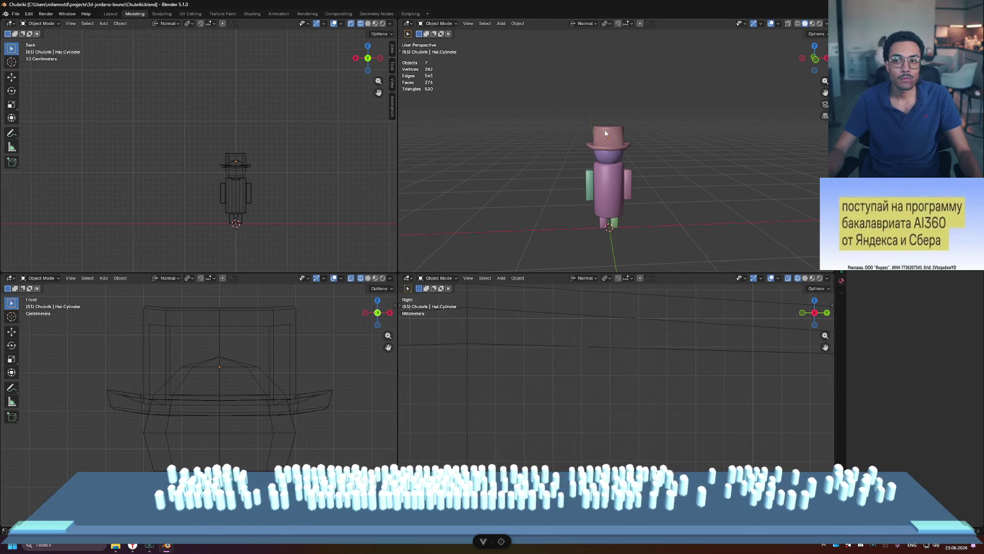
click(605, 133)
- Re-export the hat as glTF 2.0, overwriting the existing Hat-cylinder.glb
click(16, 13)
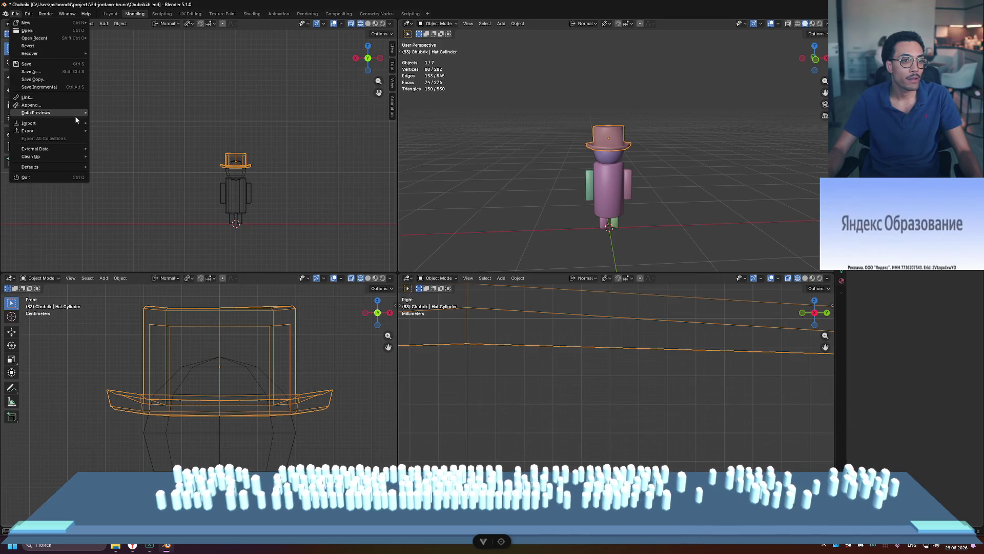
mouse_move(81, 133)
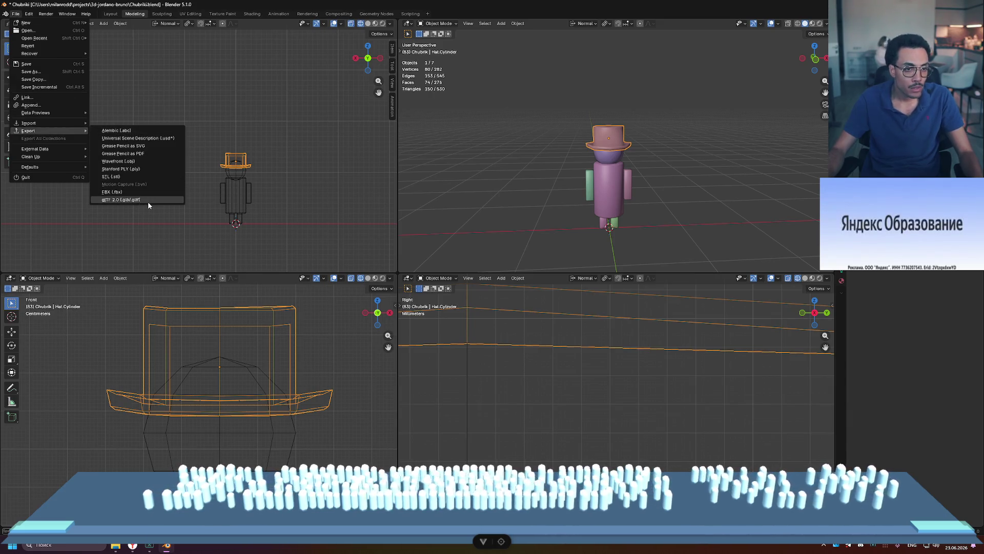
click(148, 200)
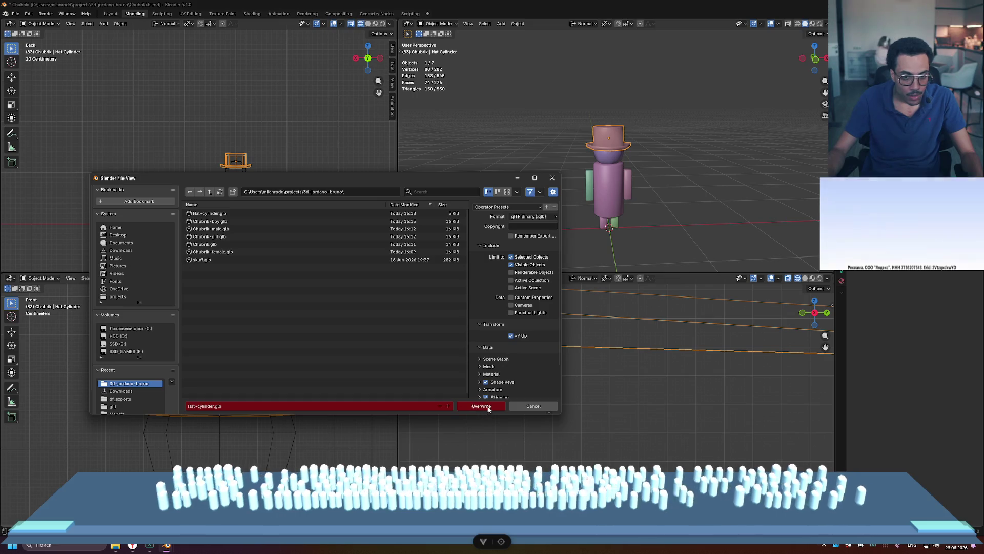
click(469, 406)
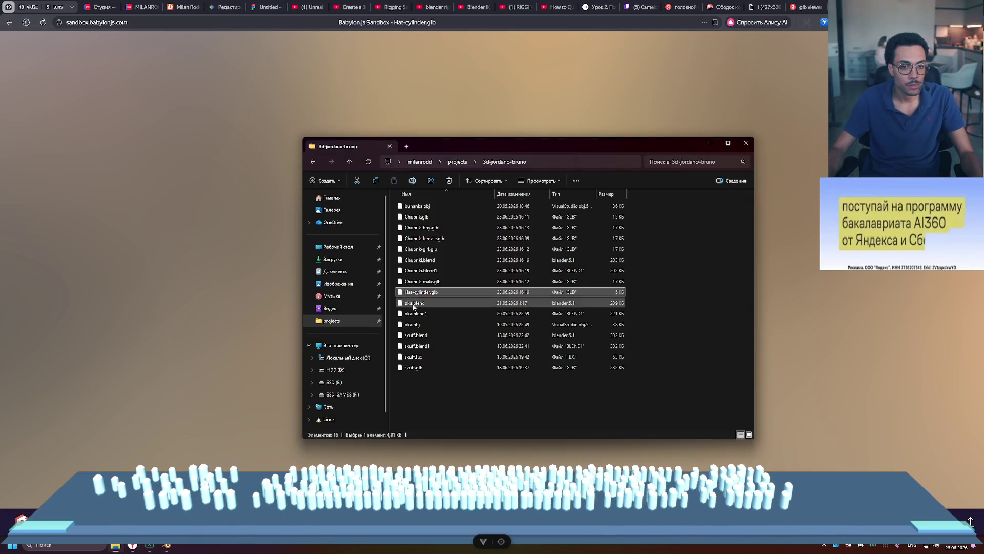
- Load Hat-cylinder.glb into the Sandbox, orbit to view the top hat's underside, then return to Blender
drag(420, 292, 230, 285)
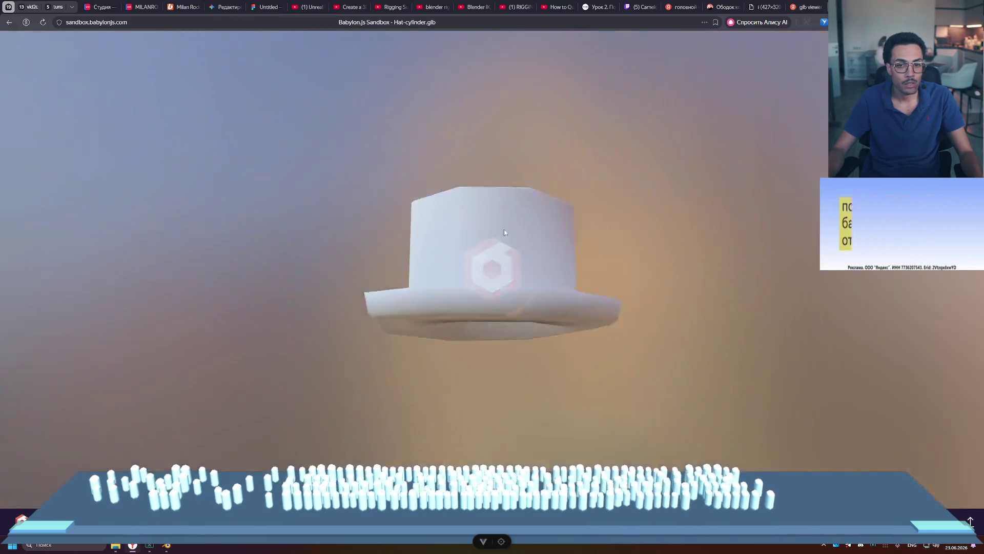
mouse_move(504, 232)
mouse_down()
mouse_move(535, 201)
mouse_move(528, 241)
mouse_move(520, 142)
mouse_move(442, 179)
mouse_move(451, 176)
mouse_move(348, 193)
mouse_move(241, 188)
mouse_move(233, 162)
mouse_move(388, 254)
mouse_move(451, 235)
mouse_move(450, 164)
mouse_move(625, 276)
mouse_move(556, 196)
mouse_move(590, 236)
mouse_move(611, 285)
mouse_move(688, 279)
mouse_move(653, 282)
mouse_move(613, 231)
mouse_move(590, 248)
mouse_up()
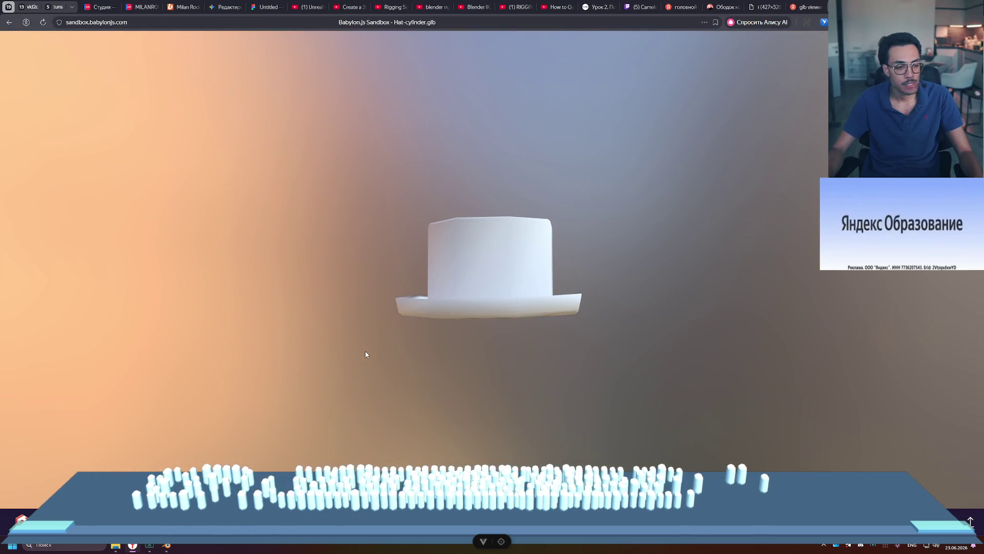
key(alt+Tab)
key(alt+Tab)
key(Tab)
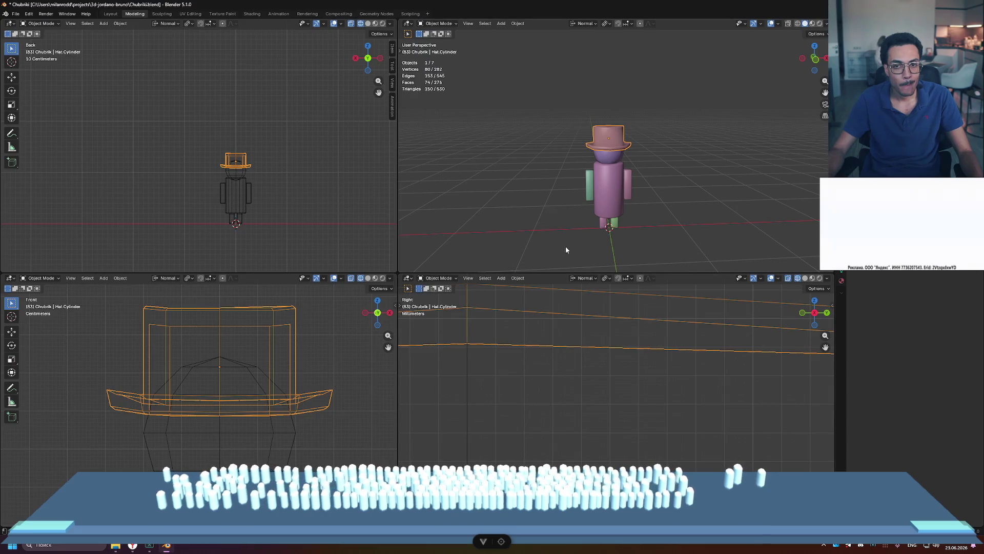
- Select the cat-ear headband instead of the hat and save the project
click(566, 249)
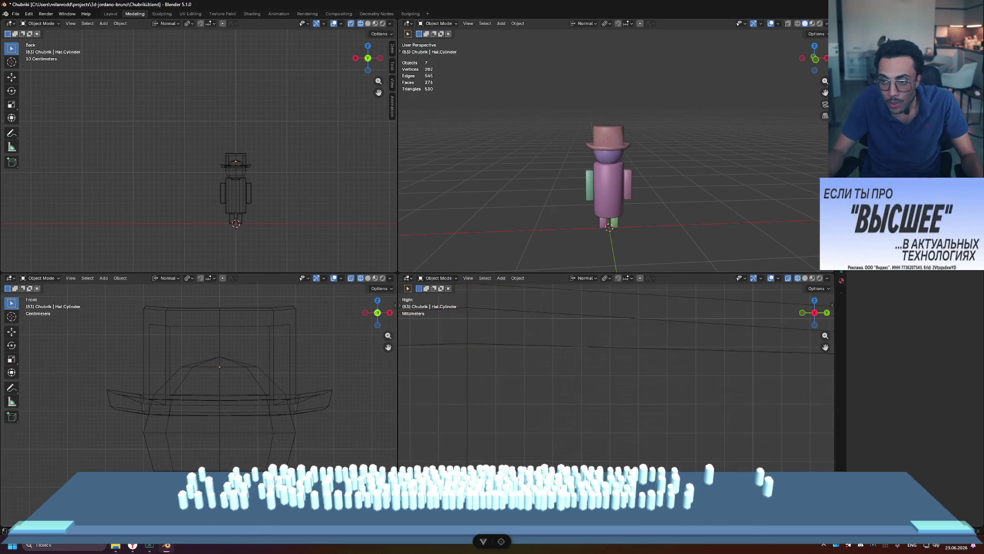
key(ctrl+z)
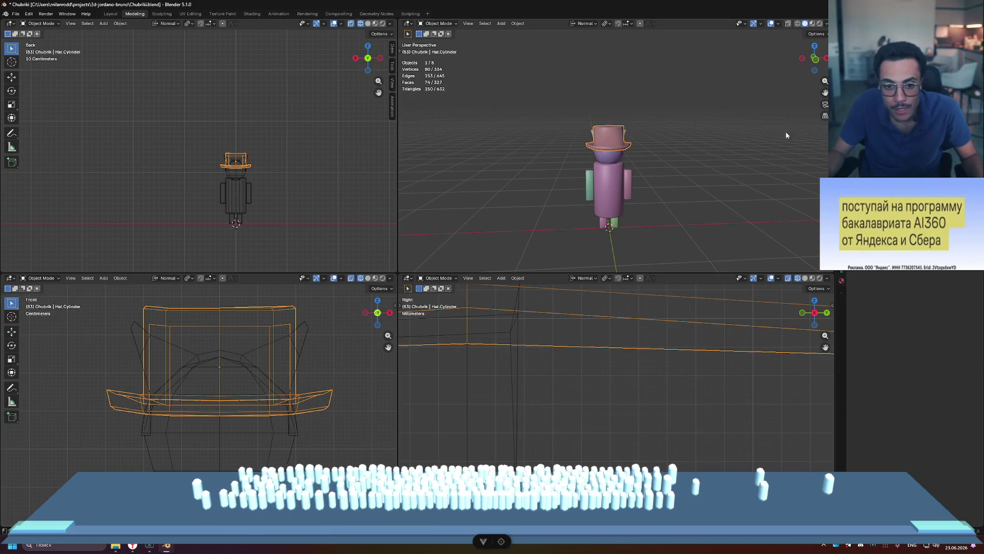
click(305, 333)
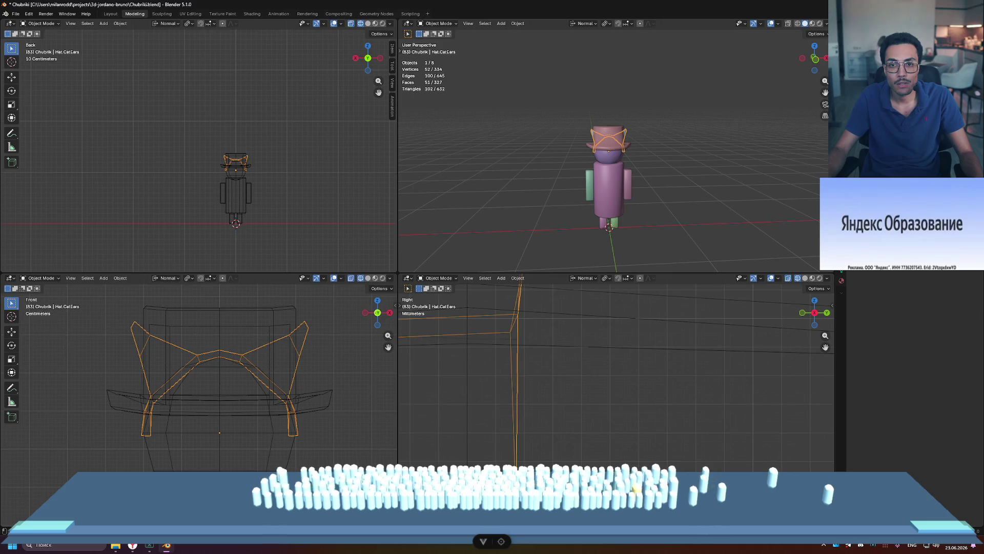
click(17, 15)
mouse_move(76, 131)
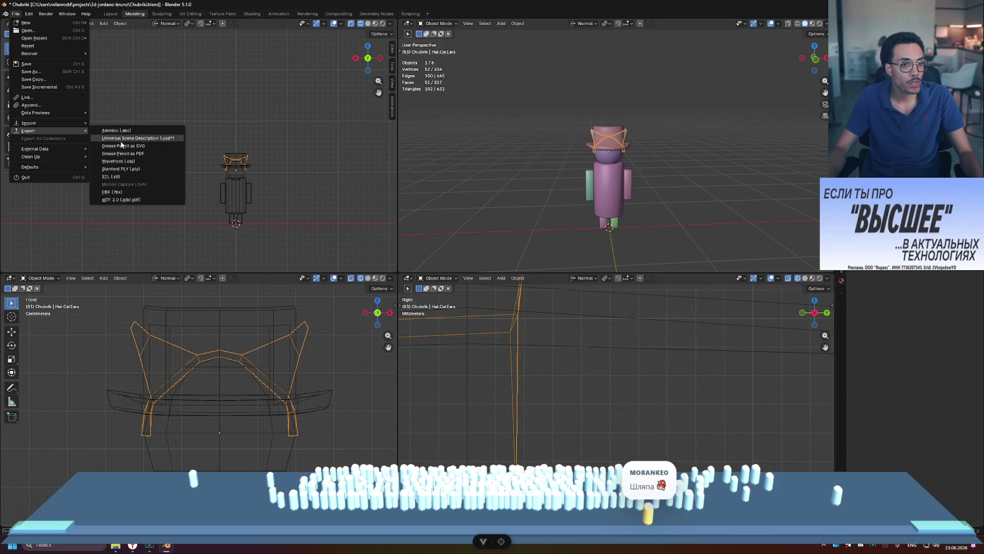
key(Escape)
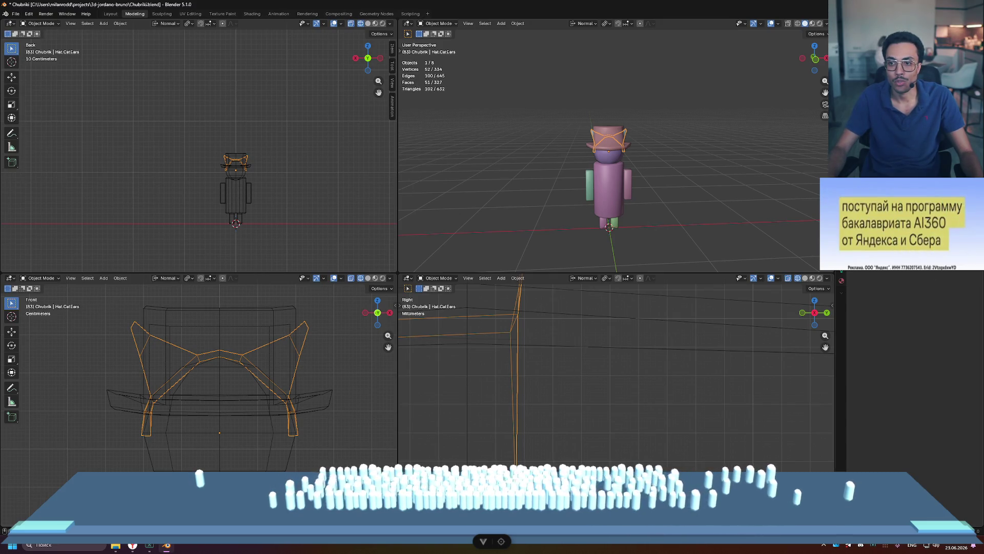
click(17, 14)
key(ctrl+s)
- Export the headband via glTF 2.0, renaming the file to Hat-ears.glb
click(16, 15)
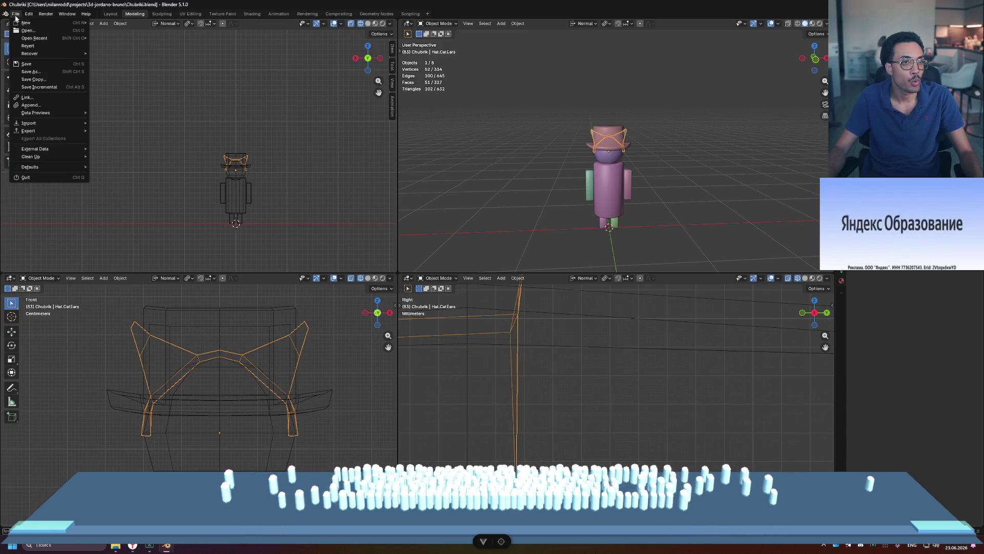
mouse_move(69, 130)
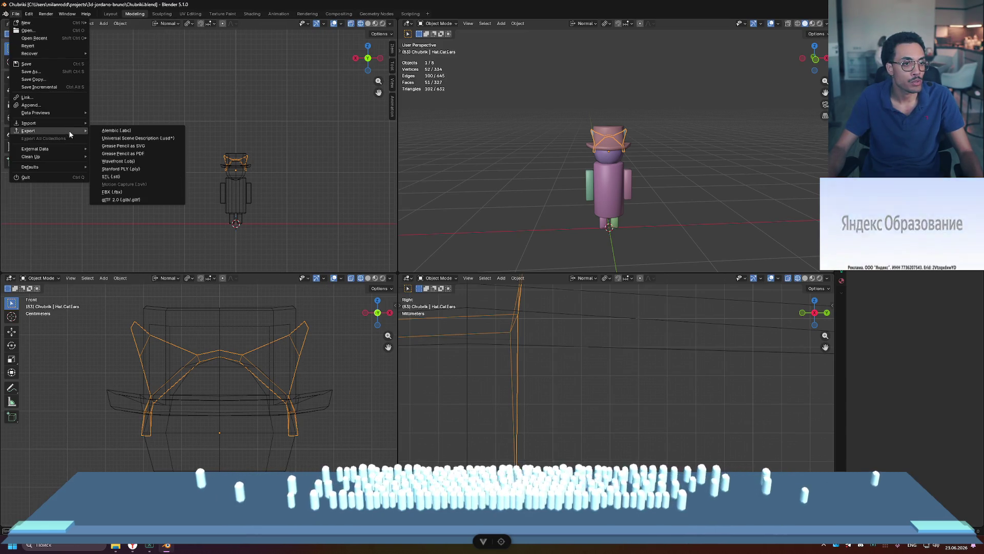
click(154, 201)
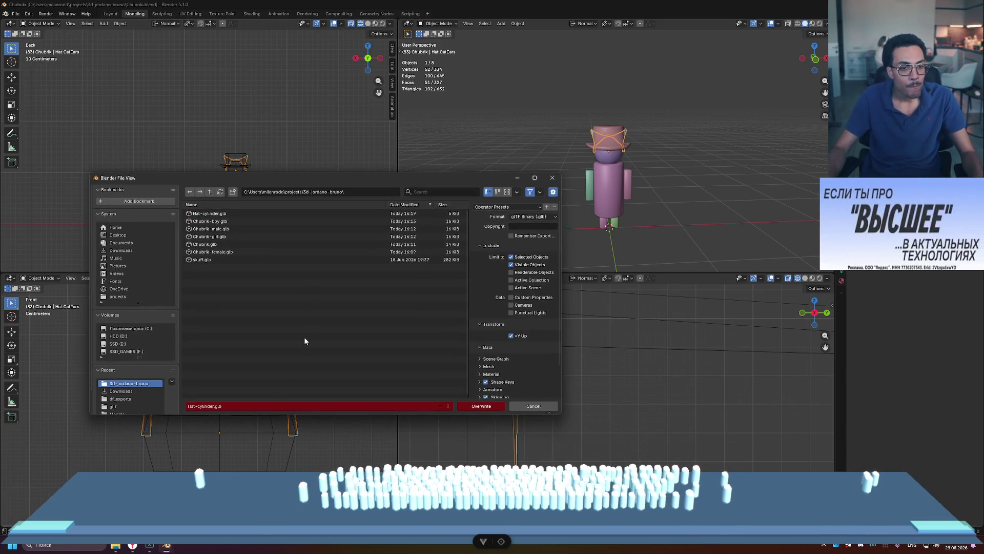
click(215, 407)
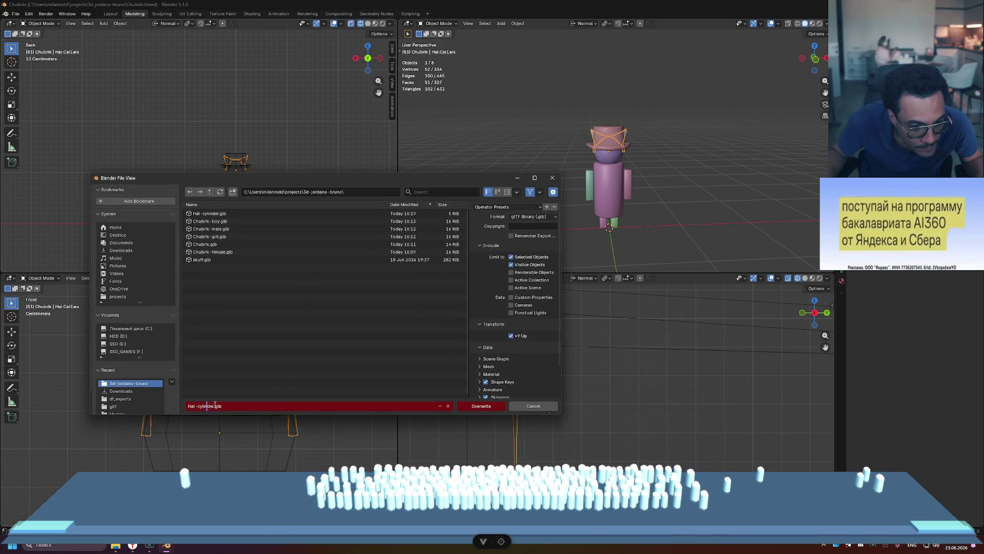
key(BackSpace)
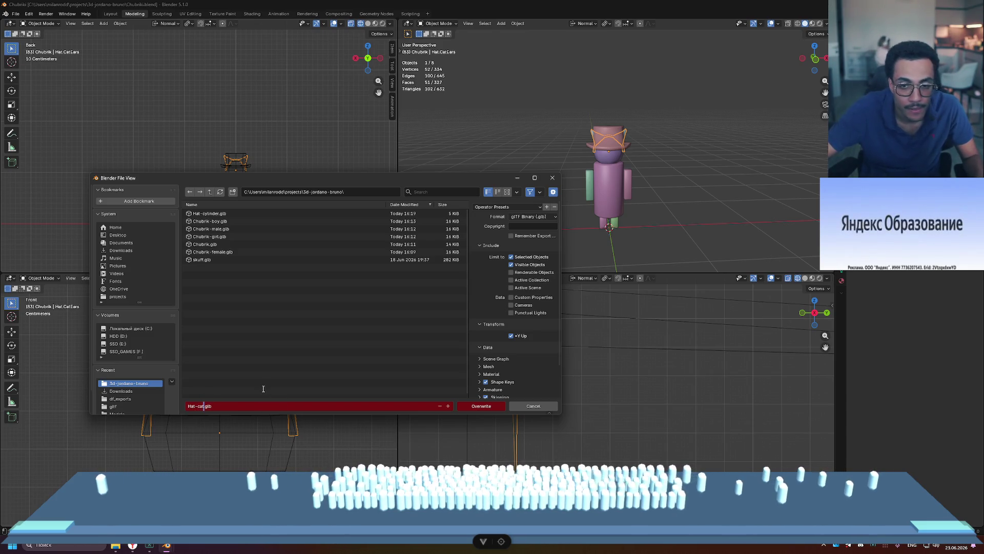
text(ears)
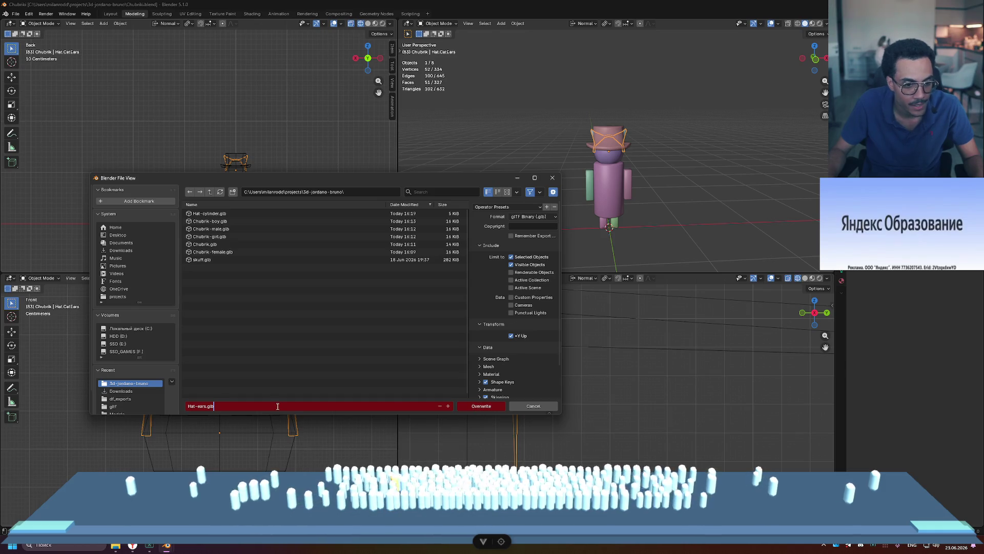
click(476, 406)
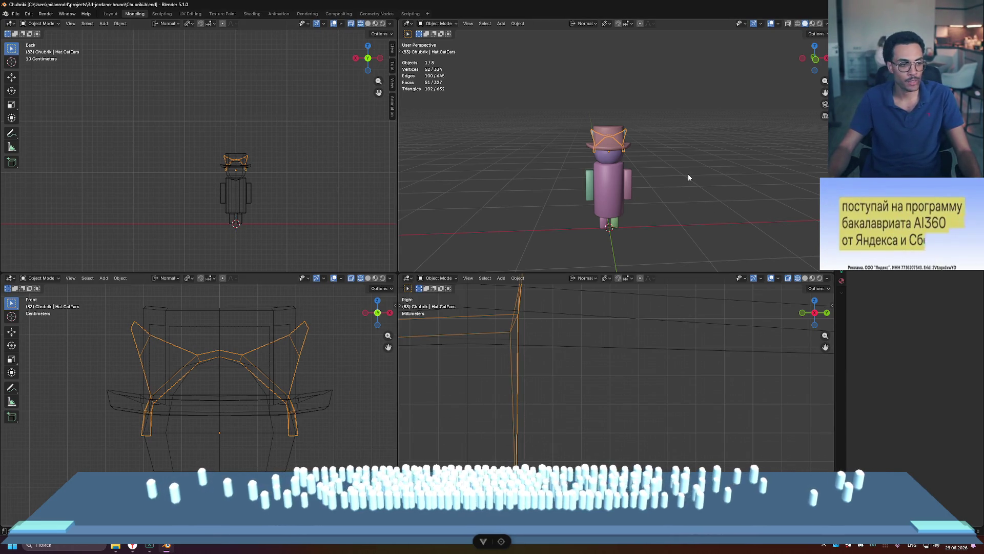
- Drag Hat-ears.glb into the Sandbox and orbit the headband for side and underneath views
click(115, 545)
click(134, 545)
click(114, 546)
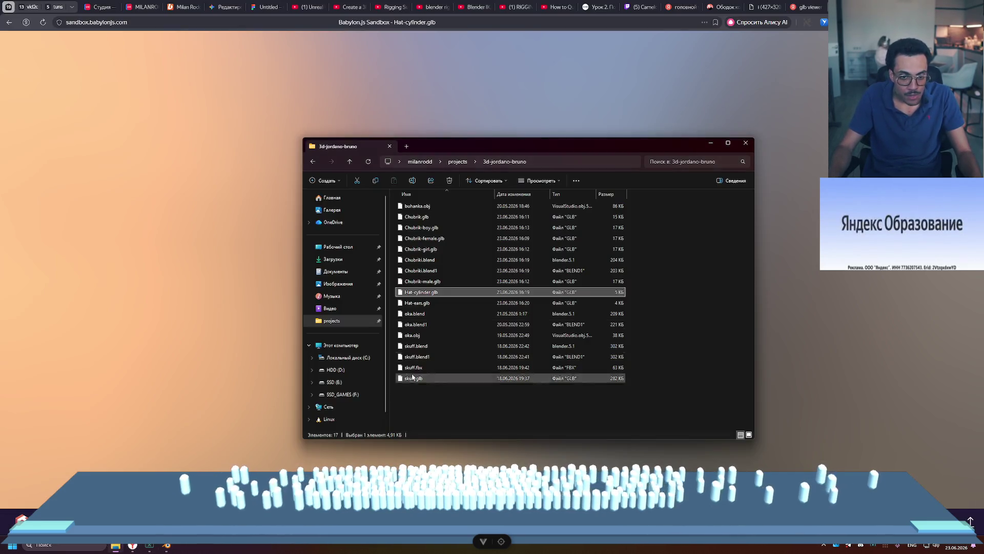
drag(434, 301, 217, 292)
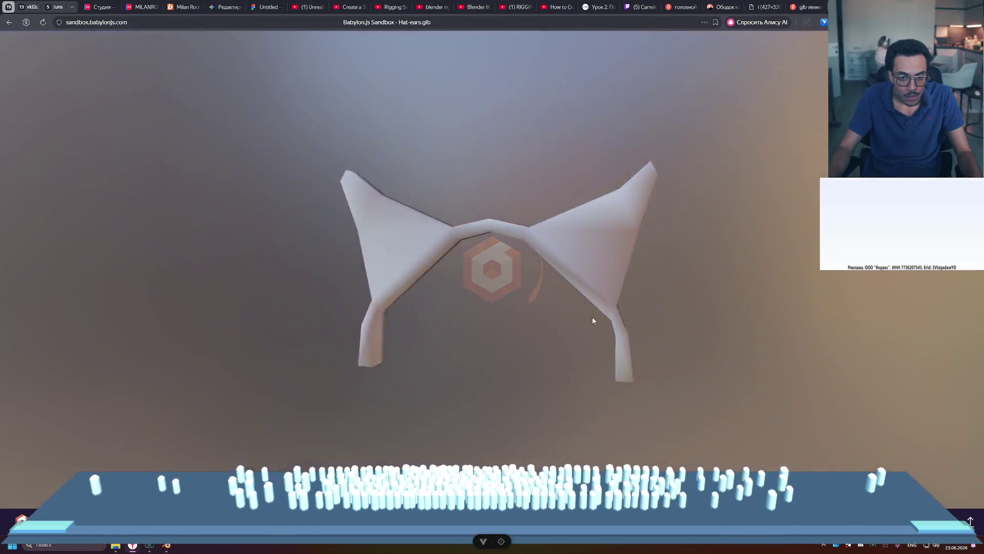
mouse_move(594, 320)
mouse_down()
mouse_move(470, 325)
mouse_move(446, 305)
mouse_move(575, 327)
mouse_move(479, 336)
mouse_move(622, 269)
mouse_move(551, 241)
mouse_move(532, 196)
mouse_move(604, 334)
mouse_move(563, 316)
mouse_up()
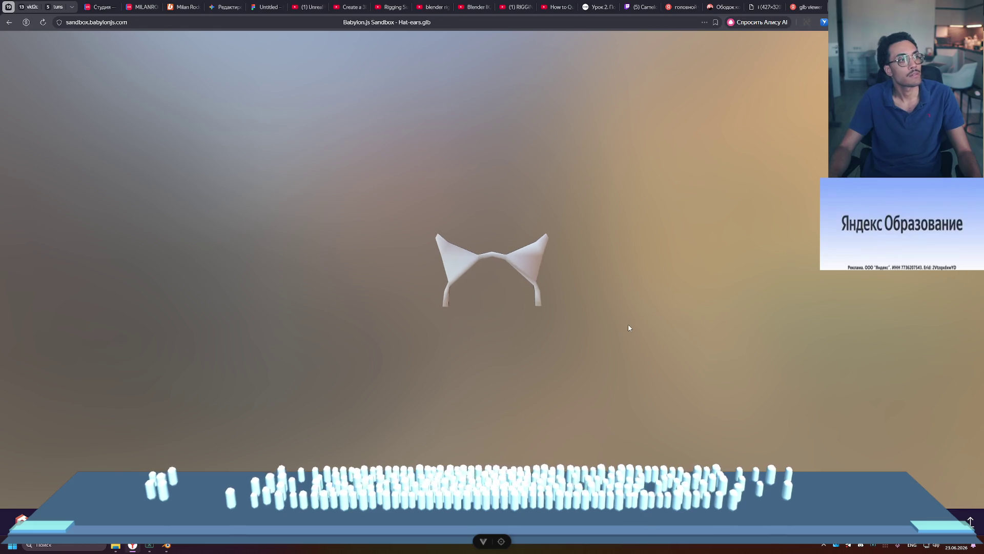
mouse_move(674, 309)
mouse_down()
mouse_move(598, 310)
mouse_move(657, 292)
mouse_move(662, 206)
mouse_move(582, 310)
mouse_move(521, 306)
mouse_move(586, 244)
mouse_move(639, 251)
mouse_move(702, 314)
mouse_up()
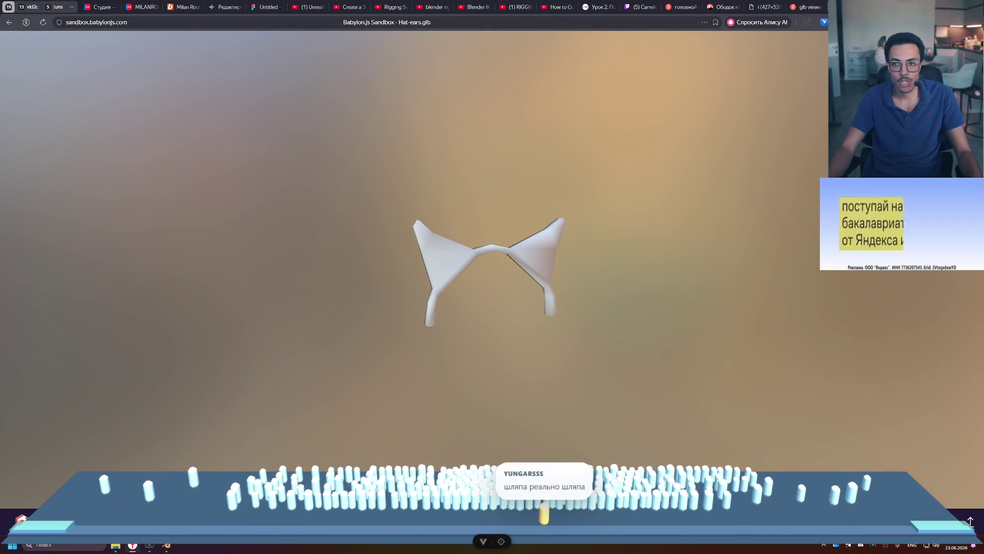
key(alt+Tab)
key(alt+Tab)
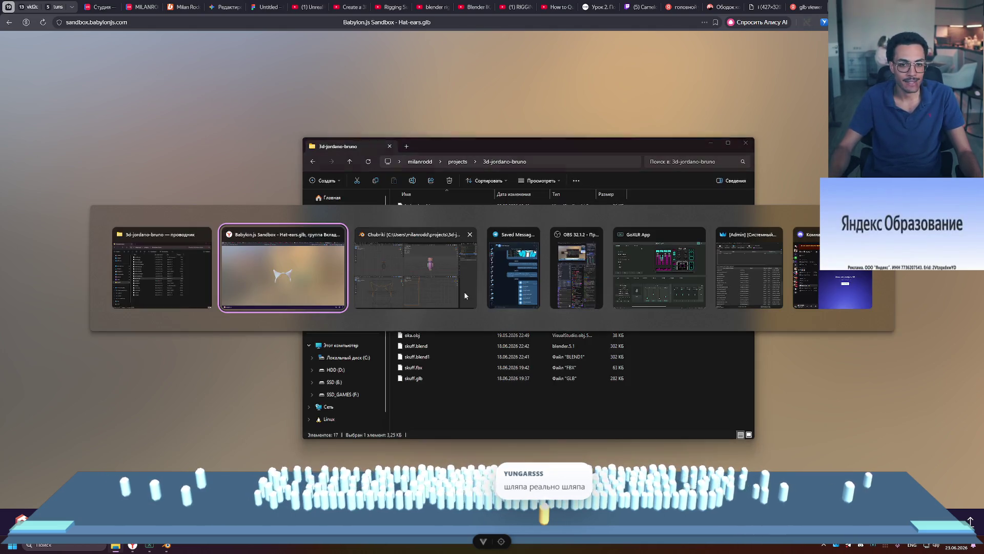
- Back in Blender, select the hat, orbit the view, deselect it, and save the project
click(439, 279)
click(600, 153)
scroll(670, 151, up, 5)
mouse_move(670, 152)
middle_down()
mouse_move(721, 137)
mouse_move(663, 103)
mouse_move(543, 165)
mouse_move(705, 152)
middle_up()
click(705, 152)
key(ctrl+s)
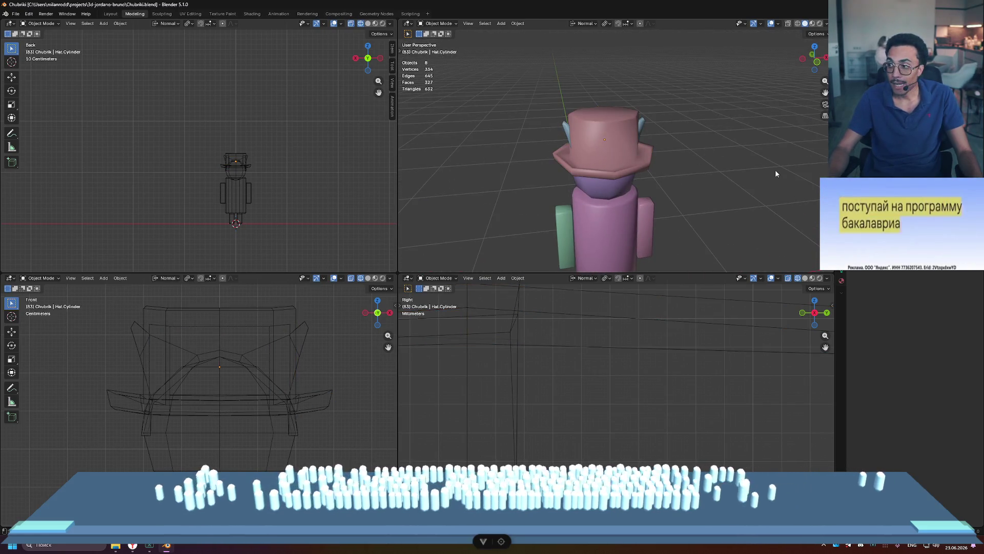
- Bring up the project folder and select both Hat-cylinder.glb and Hat-ears.glb
click(116, 546)
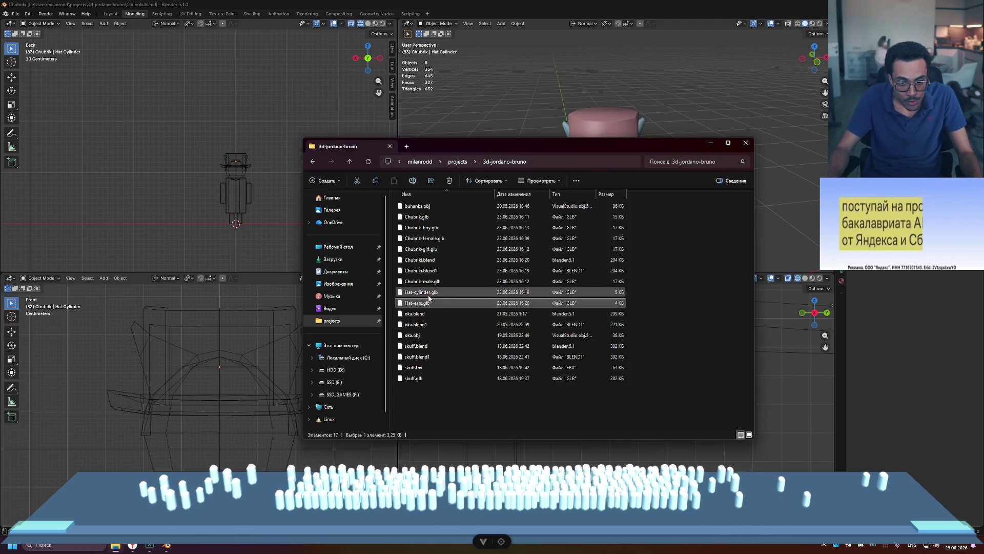
click(418, 302)
ctrl+click(425, 293)
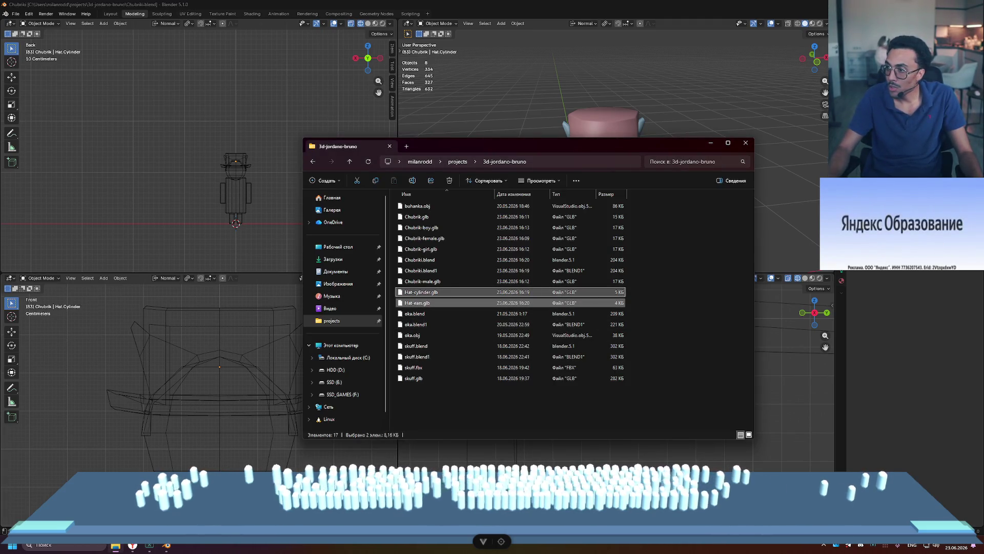
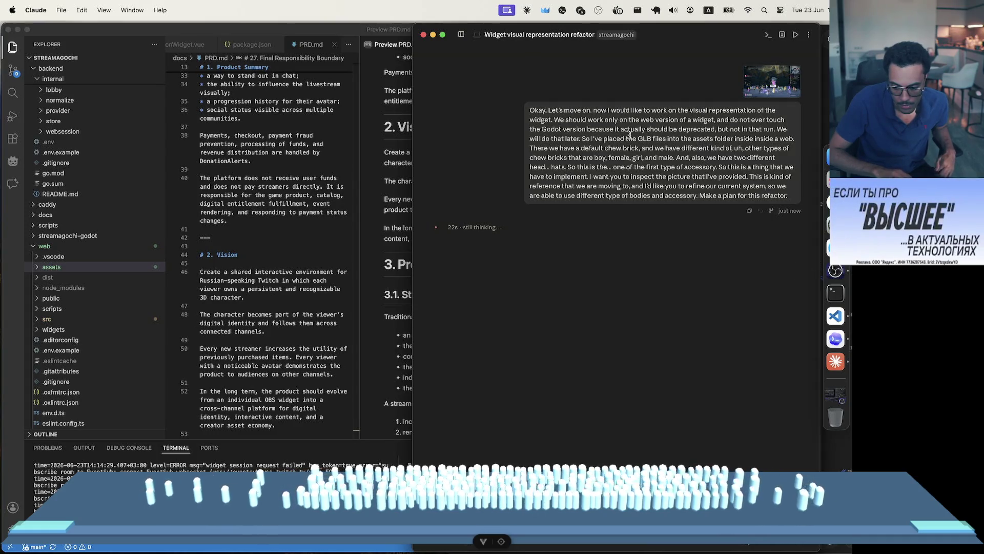
- Allow the agent's ls command listing the lobby-babylon files
click(679, 139)
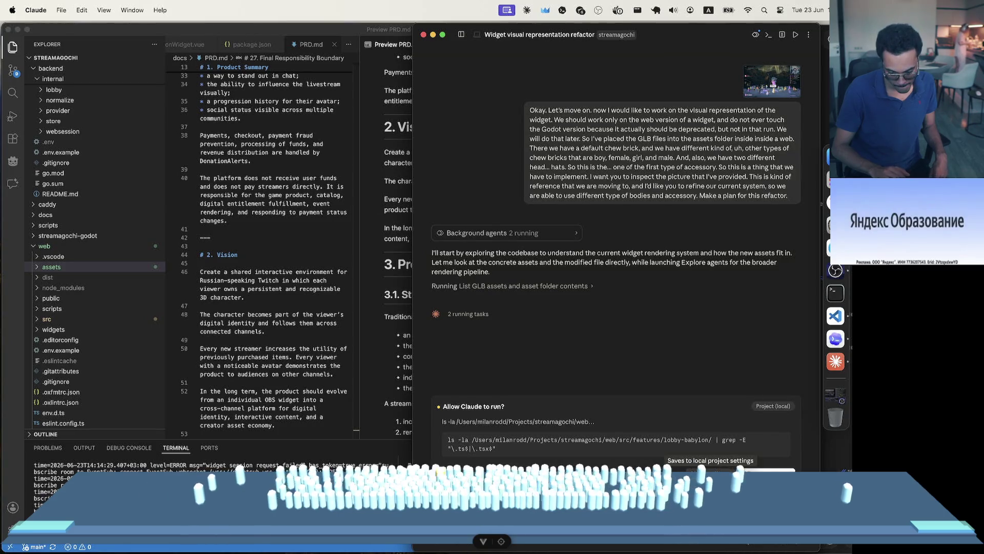
click(711, 472)
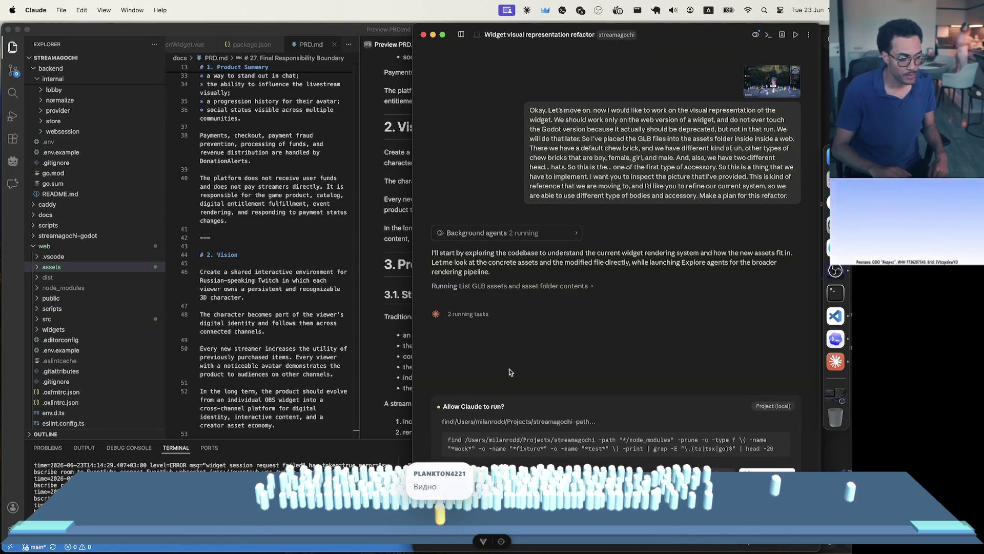
- Approve the agent's project file search command so its exploration continues
key(Return)
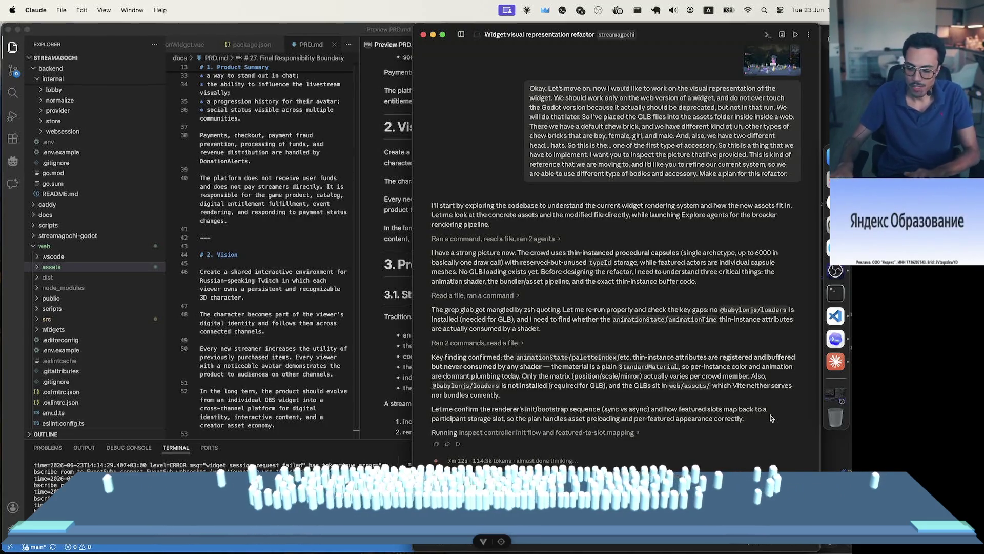
- Bring the Codex app window with the streamagochi start screen beside the Claude chat
click(836, 338)
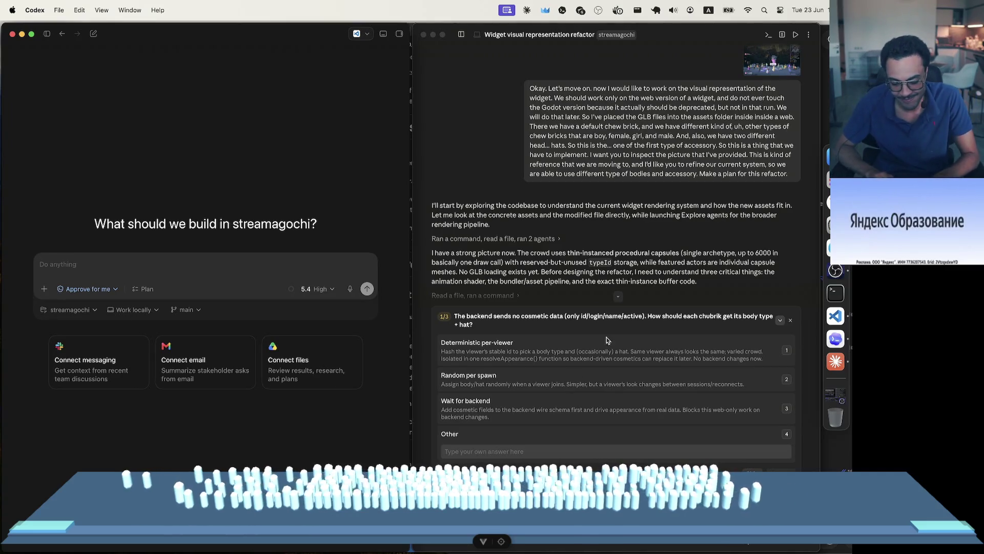
- Begin a custom Other answer reading 'lets also implement the backend side of a feature'
click(570, 452)
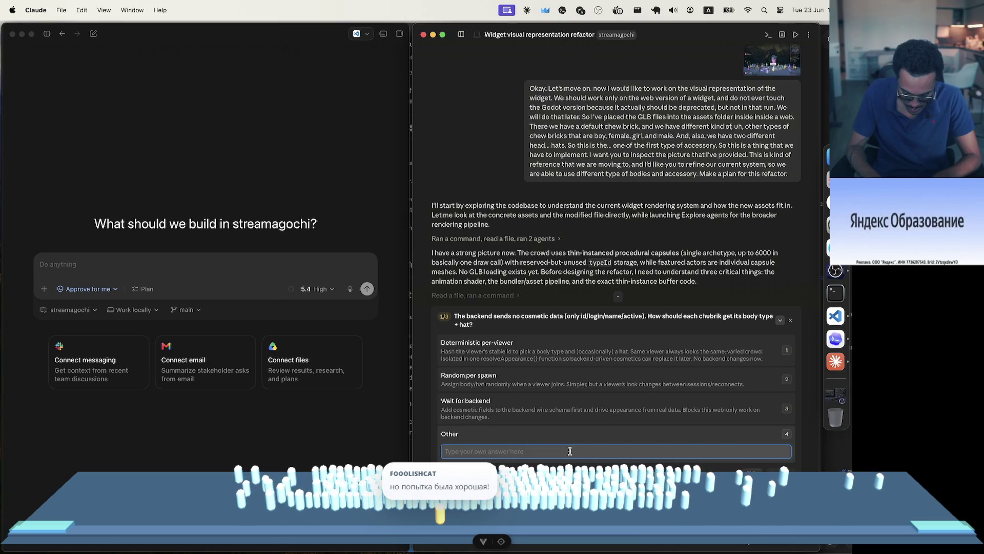
text(Ilet)
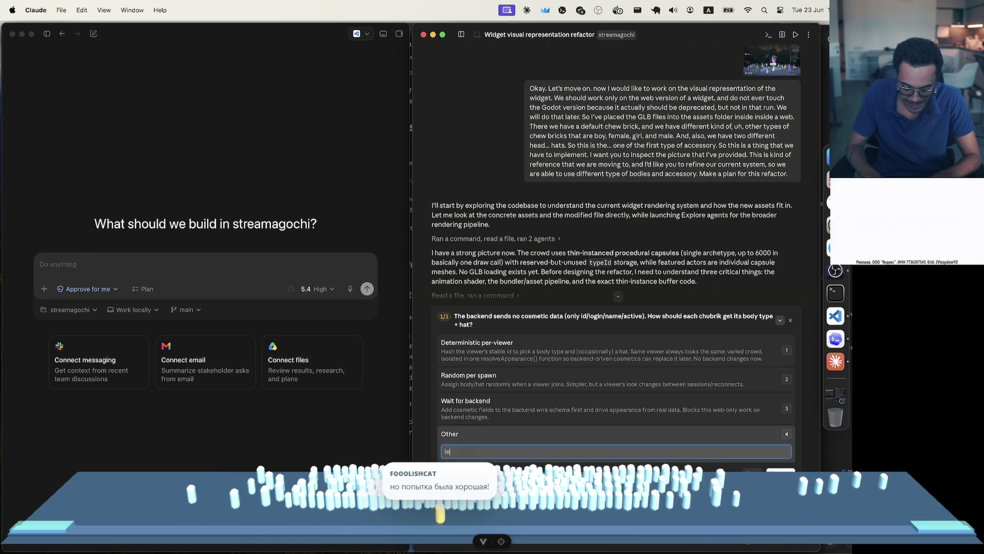
text(s also cons)
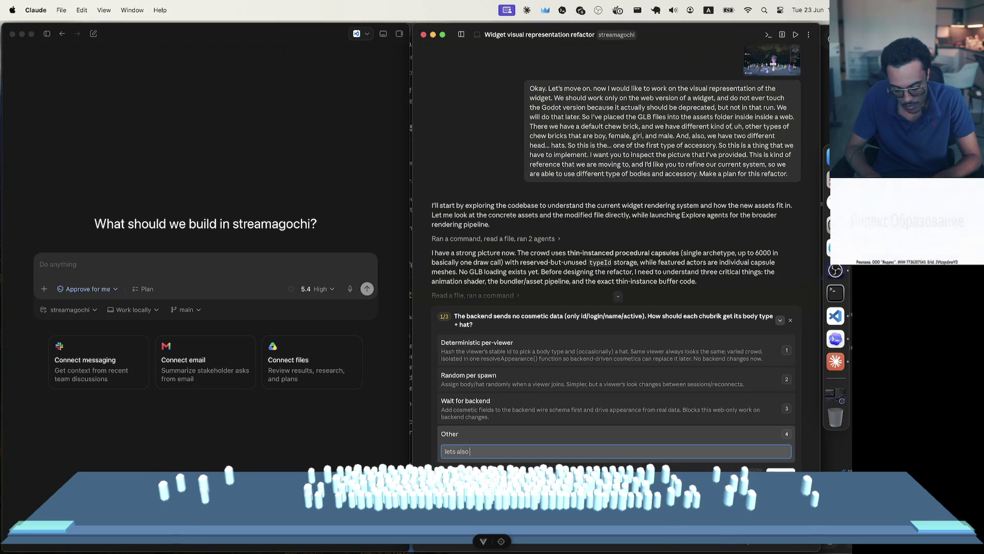
text(migrate the )
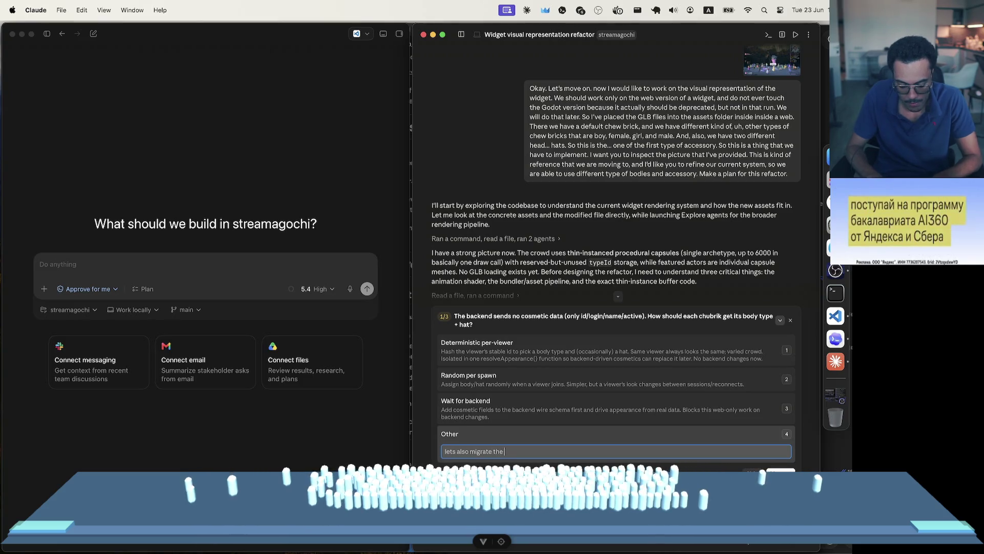
text(backend f)
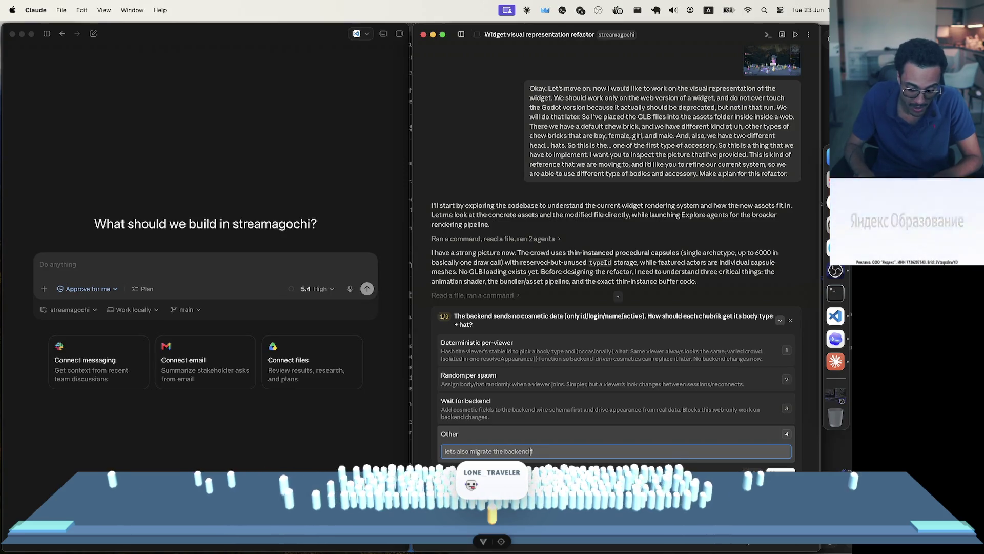
click(493, 451)
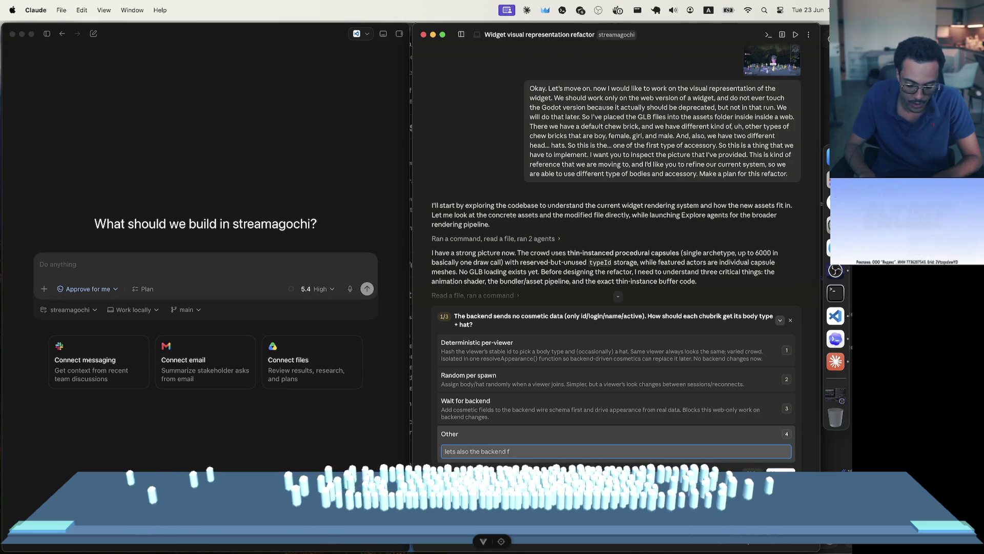
text(in)
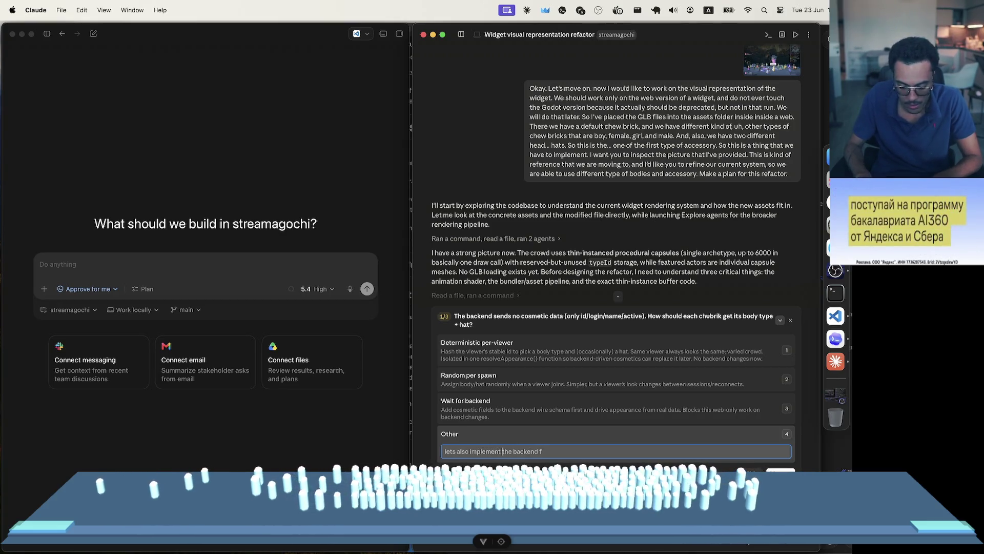
click(543, 452)
key(BackSpace)
text(side o)
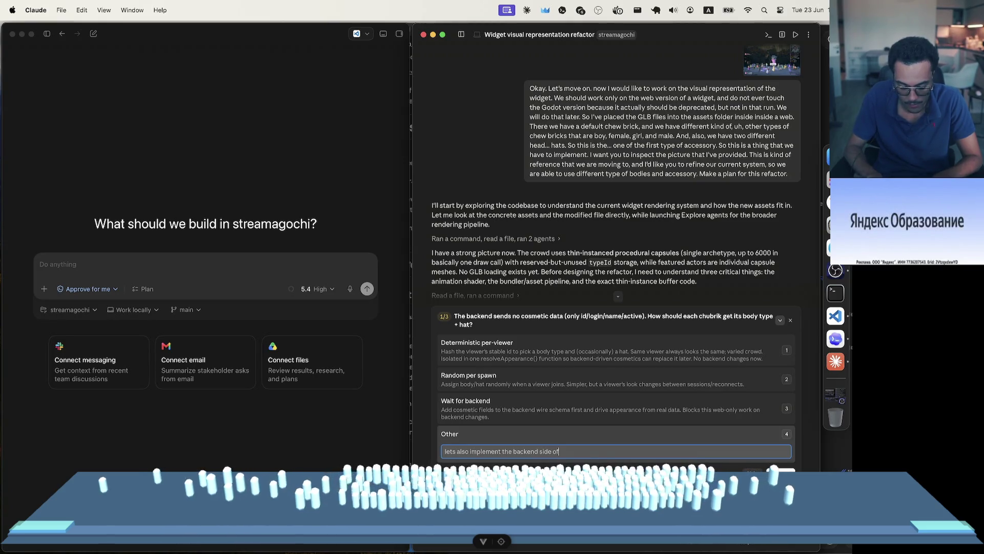
text(f a feature)
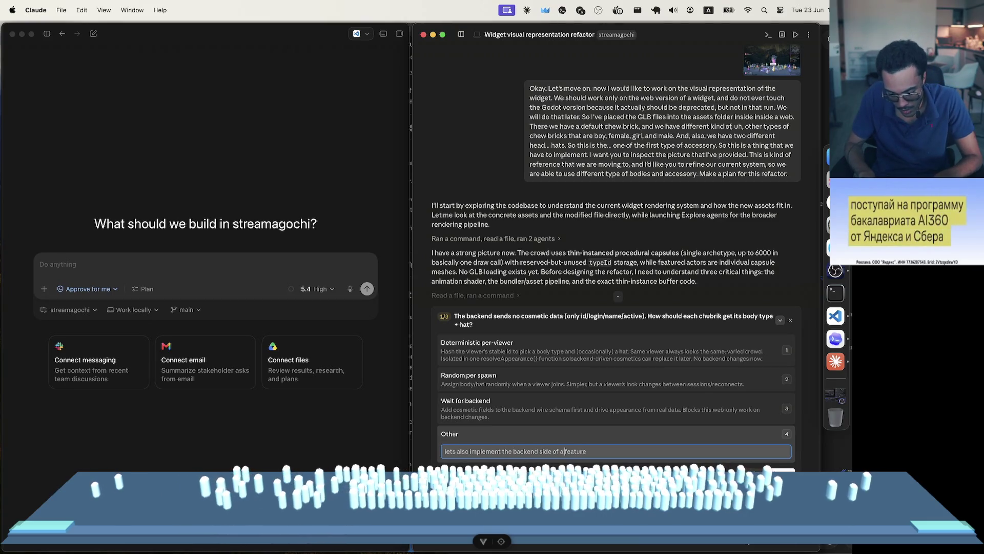
- Correct the answer's wording and append ', so each viewer would have'
key(Left)
key(BackSpace)
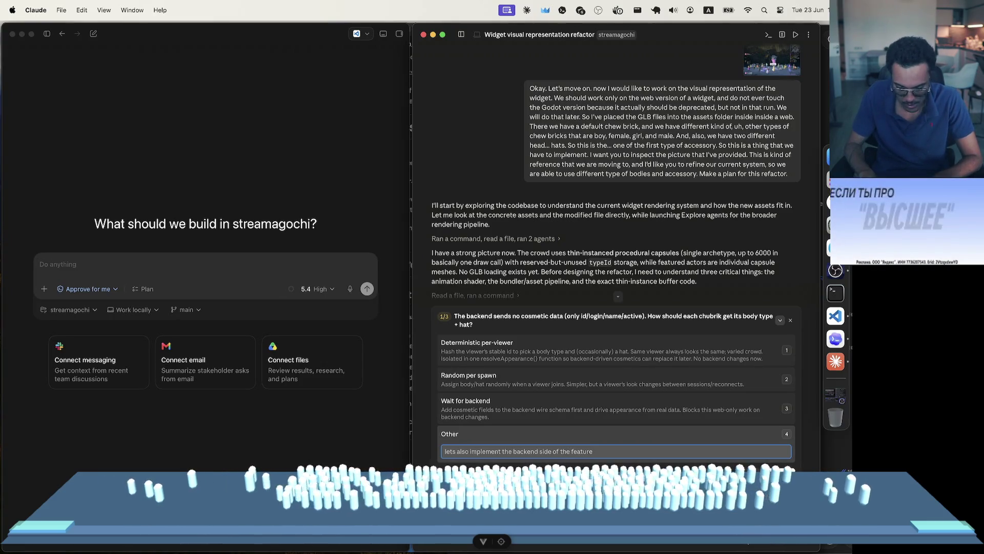
text(is)
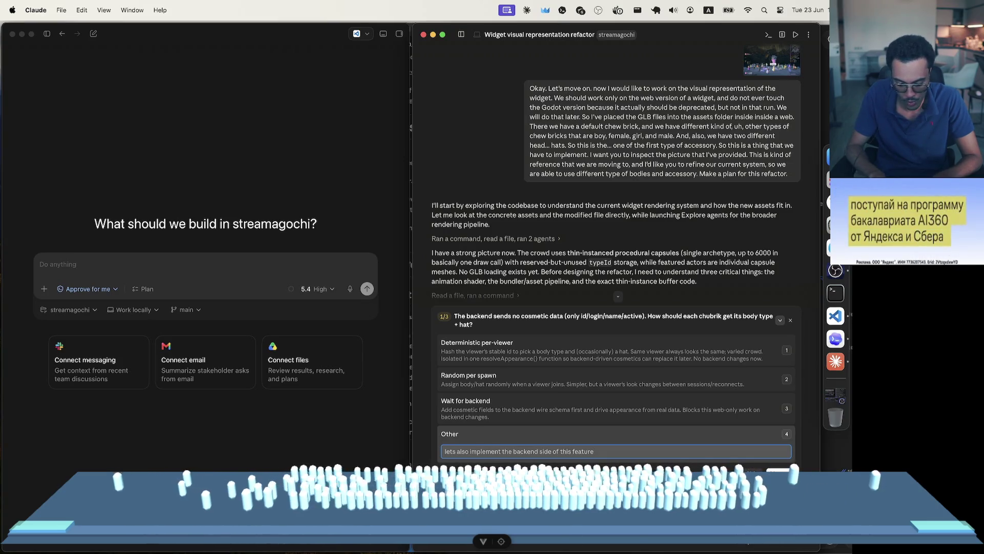
text( so, so e)
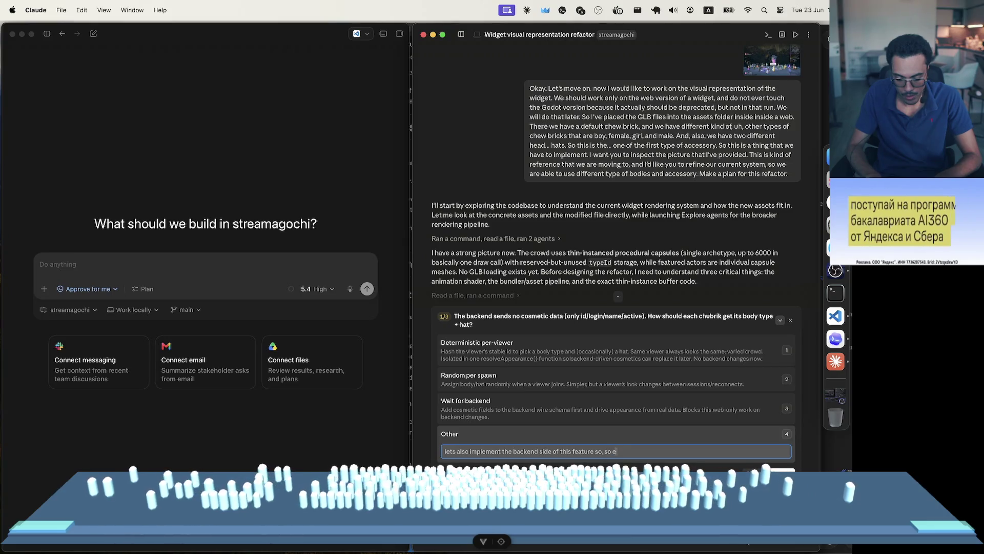
key(BackSpace)
text(body)
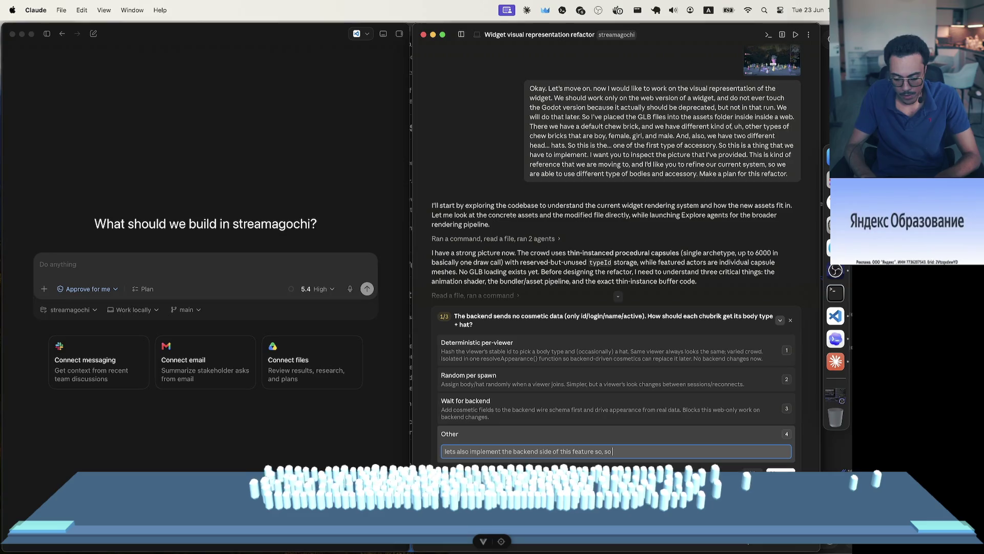
text(, s)
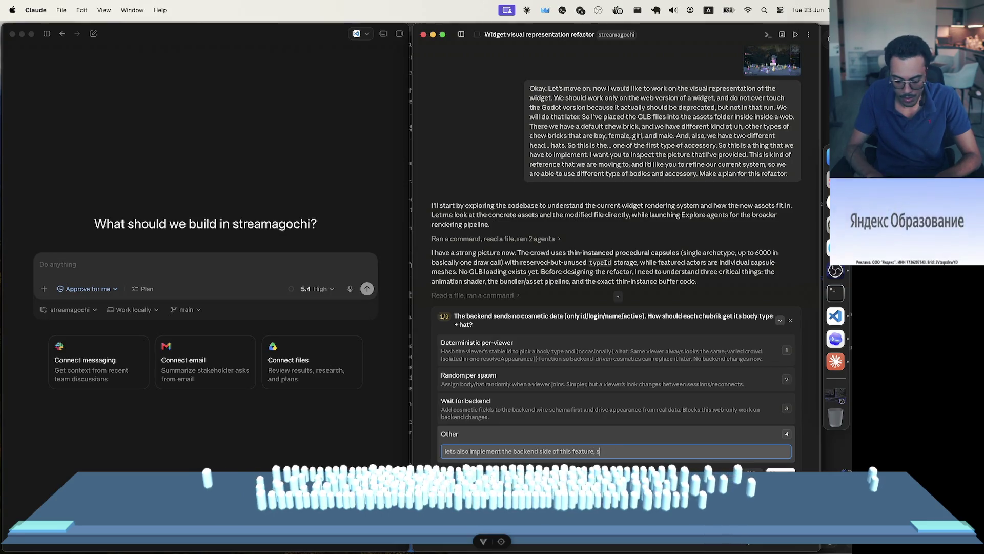
text(o each viewer would)
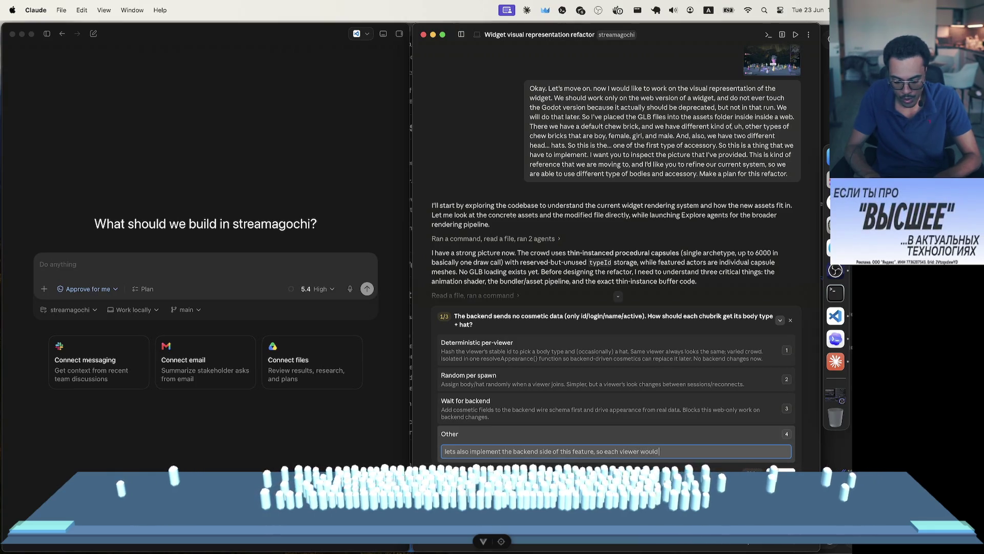
text( have)
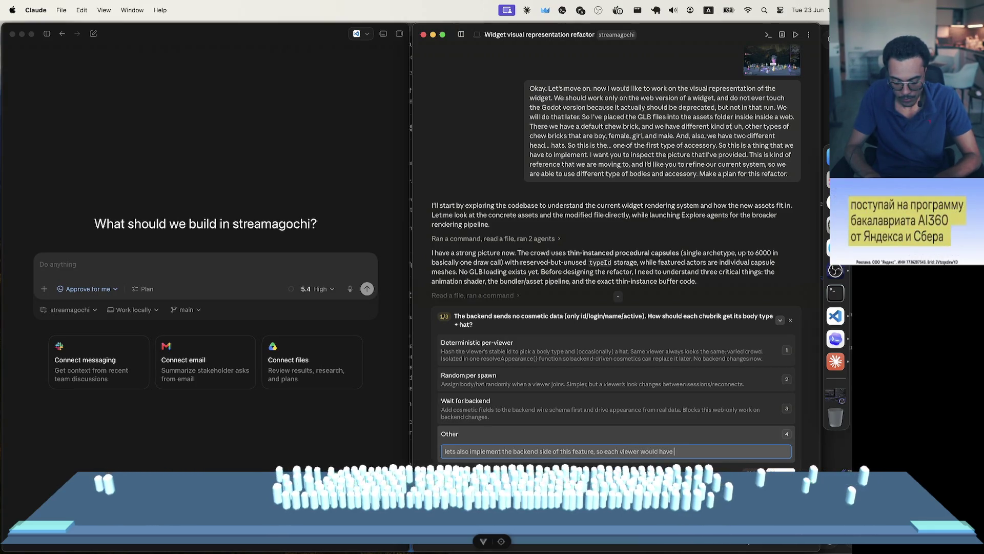